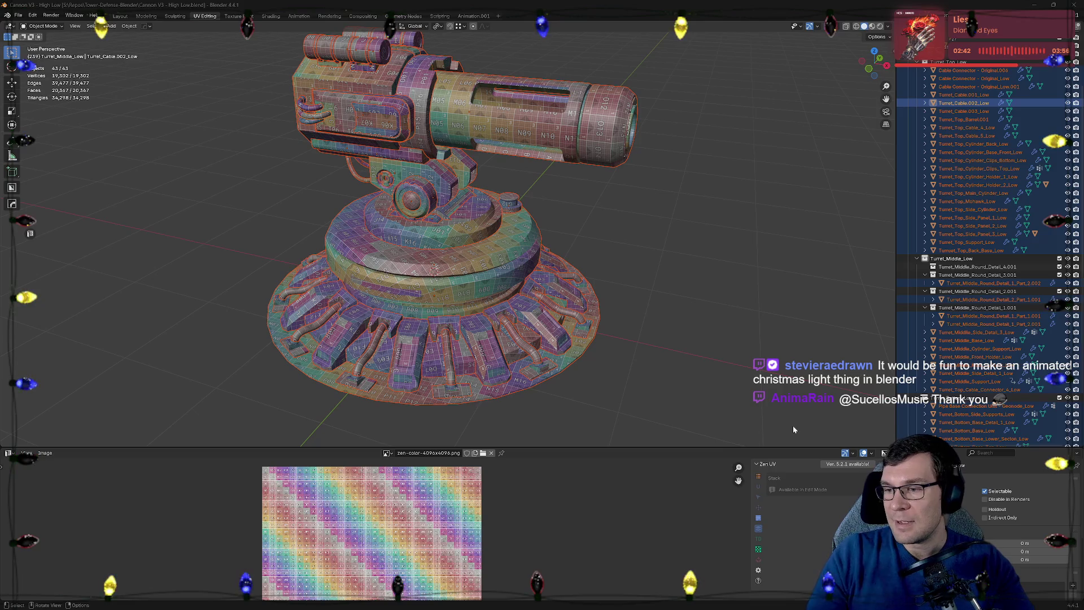
{"action": "scroll", "coordinate": [684, 230], "scroll_direction": "down", "scroll_amount": 3}
{"action": "scroll", "coordinate": [690, 240], "scroll_direction": "down", "scroll_amount": 2}
Save the blend file and export the low-poly turret as Cannon Tower_low.fbx
{"action": "key", "text": "ctrl+s"}
{"action": "scroll", "coordinate": [689, 240], "scroll_direction": "down", "scroll_amount": 2}
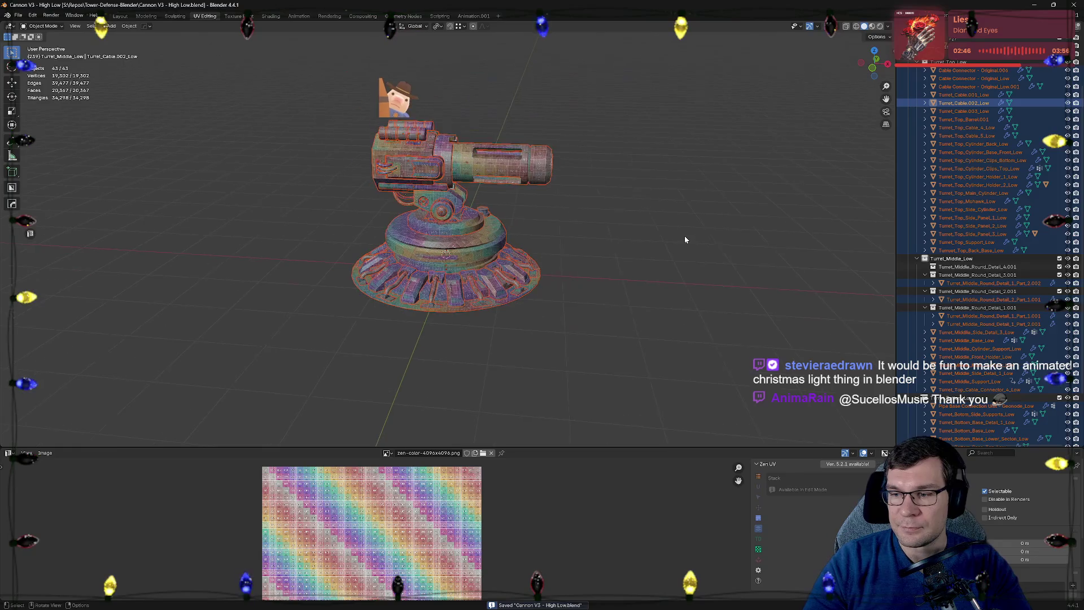
{"action": "scroll", "coordinate": [669, 241], "scroll_direction": "up", "scroll_amount": 2}
{"action": "scroll", "coordinate": [662, 239], "scroll_direction": "up", "scroll_amount": 1}
{"action": "mouse_move", "coordinate": [661, 239]}
{"action": "middle_mouse_down"}
{"action": "mouse_move", "coordinate": [643, 211]}
{"action": "mouse_move", "coordinate": [672, 262]}
{"action": "middle_mouse_up"}
{"action": "scroll", "coordinate": [720, 260], "scroll_direction": "down", "scroll_amount": 3}
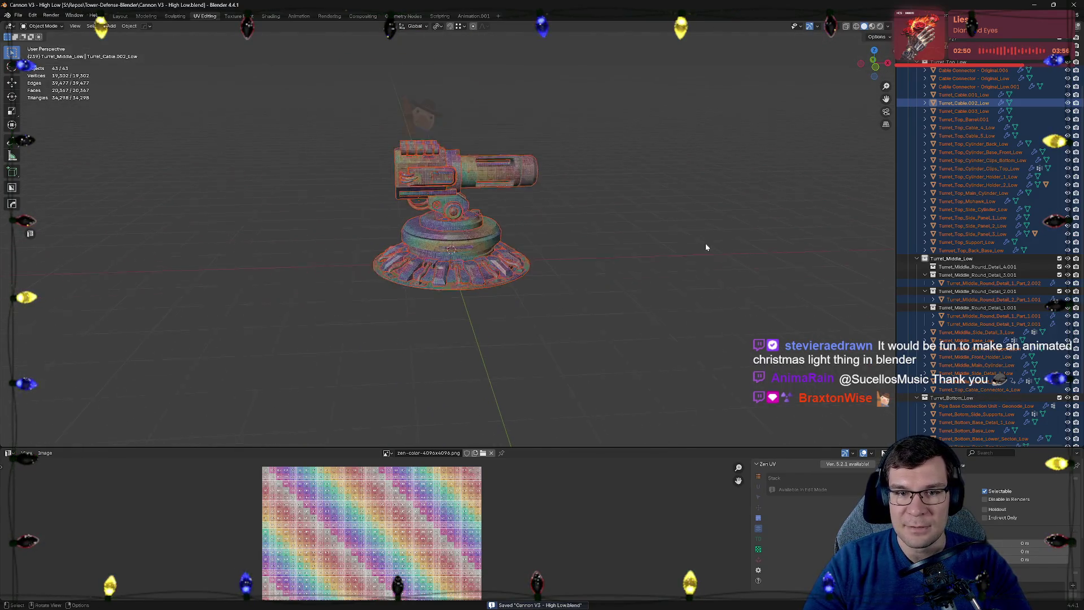
{"action": "scroll", "coordinate": [706, 245], "scroll_direction": "down", "scroll_amount": 1}
{"action": "left_click", "coordinate": [18, 16]}
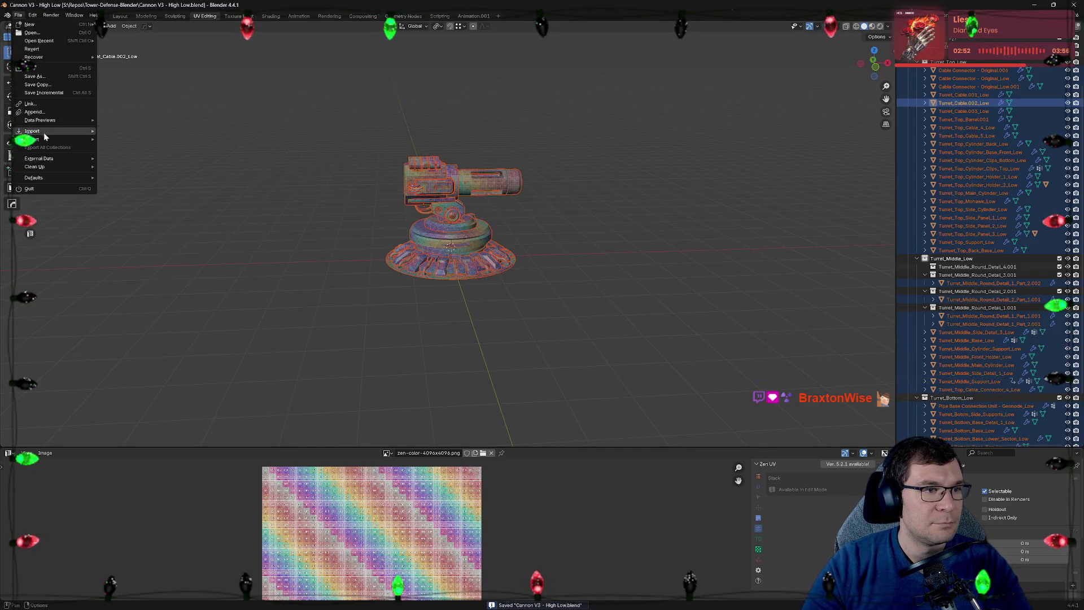
{"action": "mouse_move", "coordinate": [38, 139]}
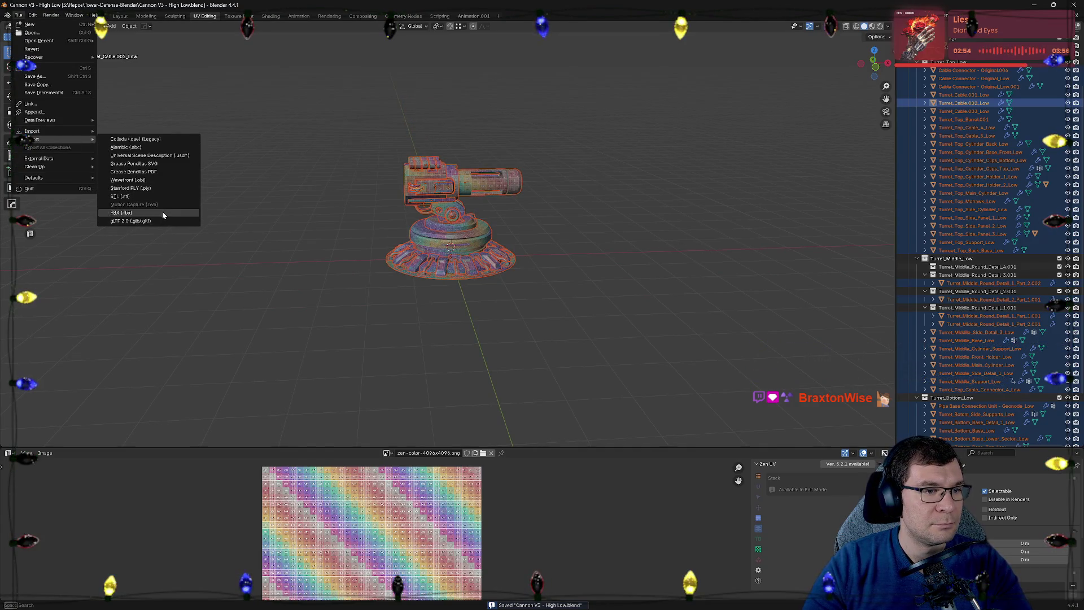
{"action": "left_click", "coordinate": [161, 210]}
{"action": "left_click", "coordinate": [717, 449]}
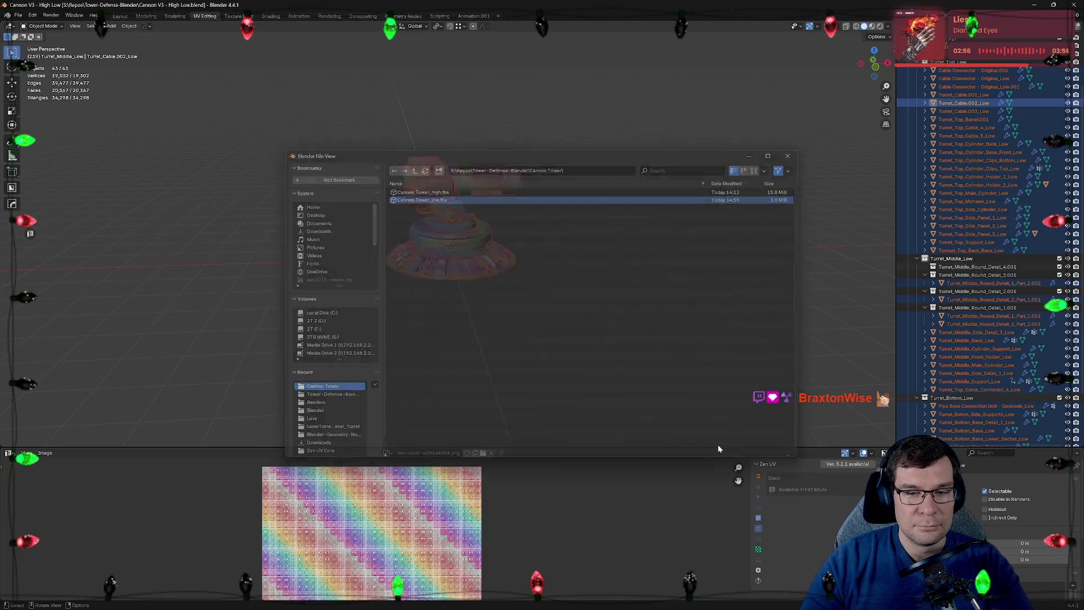
{"action": "key", "text": "ctrl+s"}
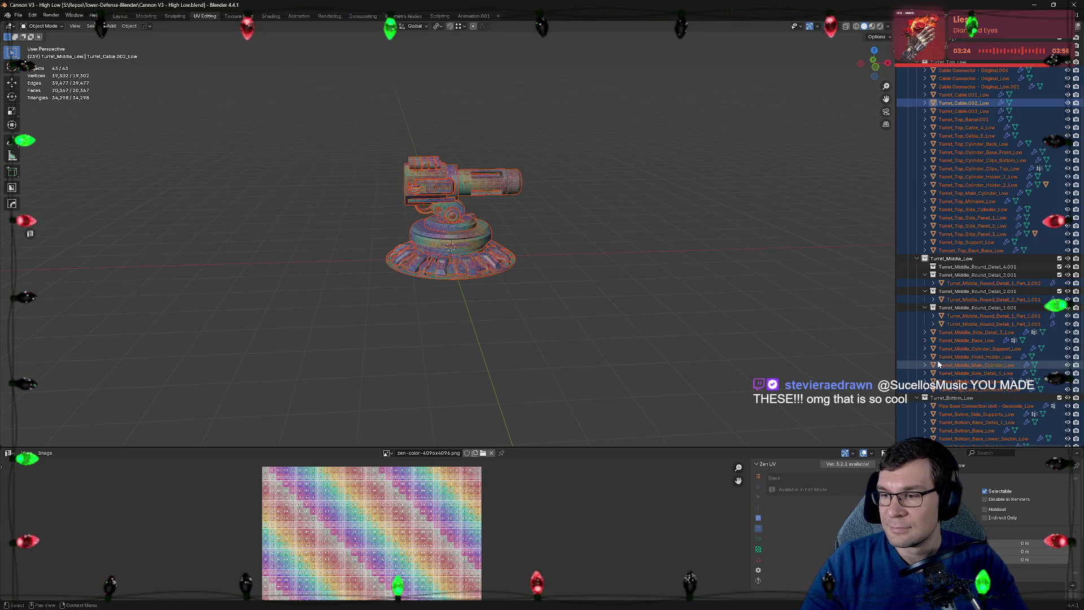
Save the turret scene once more and minimize Blender to reach Substance 3D Painter
{"action": "mouse_move", "coordinate": [593, 307]}
{"action": "middle_mouse_down"}
{"action": "mouse_move", "coordinate": [535, 209]}
{"action": "mouse_move", "coordinate": [495, 209]}
{"action": "mouse_move", "coordinate": [528, 221]}
{"action": "middle_mouse_up"}
{"action": "scroll", "coordinate": [528, 220], "scroll_direction": "up", "scroll_amount": 5}
{"action": "mouse_move", "coordinate": [589, 243]}
{"action": "middle_mouse_down"}
{"action": "mouse_move", "coordinate": [624, 266]}
{"action": "mouse_move", "coordinate": [588, 218]}
{"action": "mouse_move", "coordinate": [644, 238]}
{"action": "middle_mouse_up"}
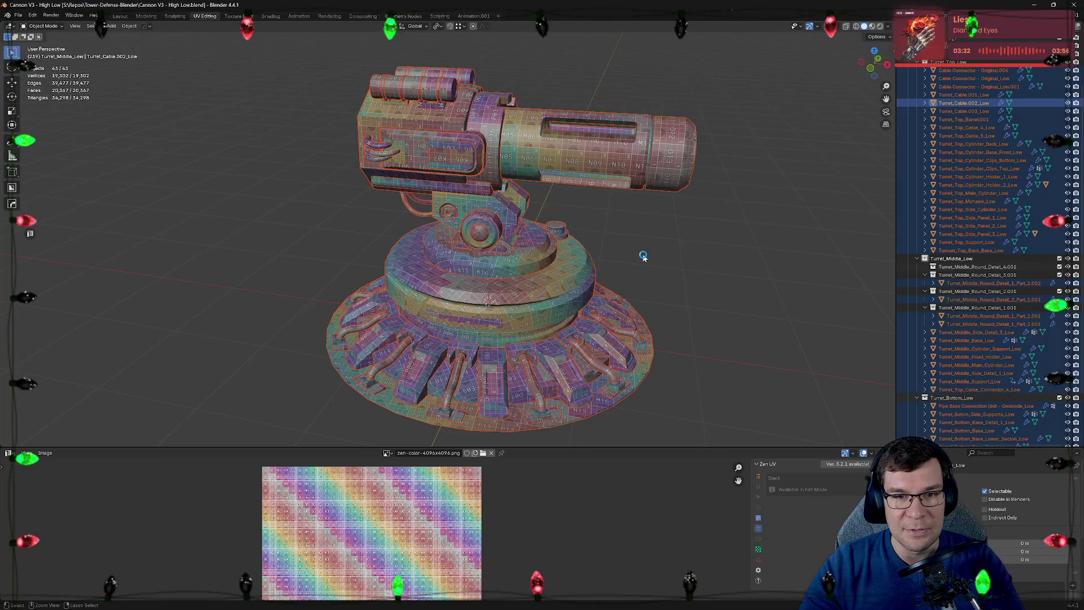
{"action": "key", "text": "ctrl+s"}
{"action": "left_click", "coordinate": [1031, 4]}
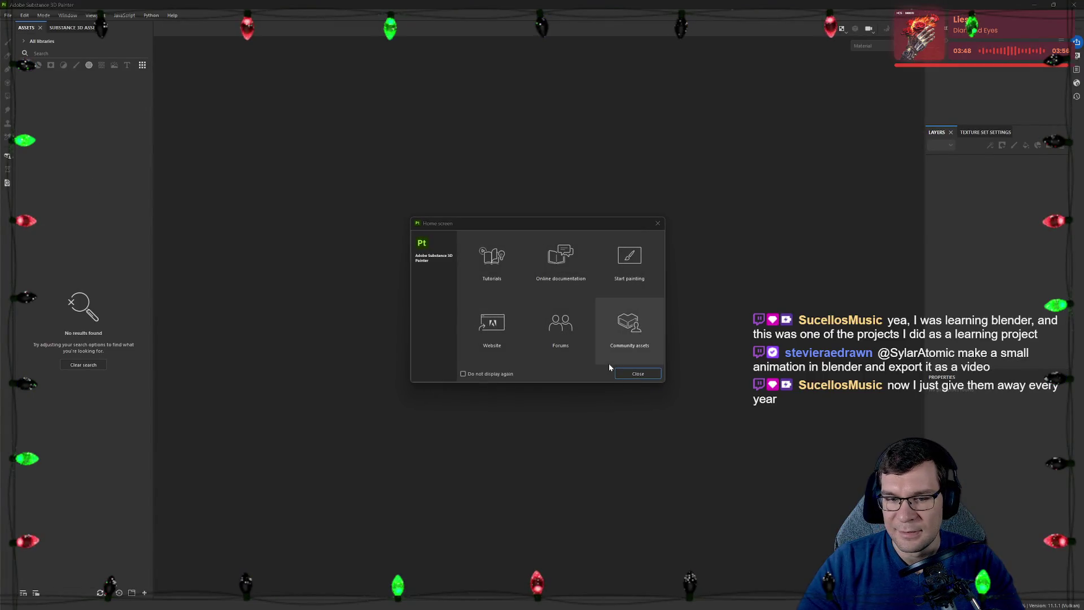
Dismiss the home screen and open the Canon Tower.spp project from recent files
{"action": "left_click", "coordinate": [626, 374]}
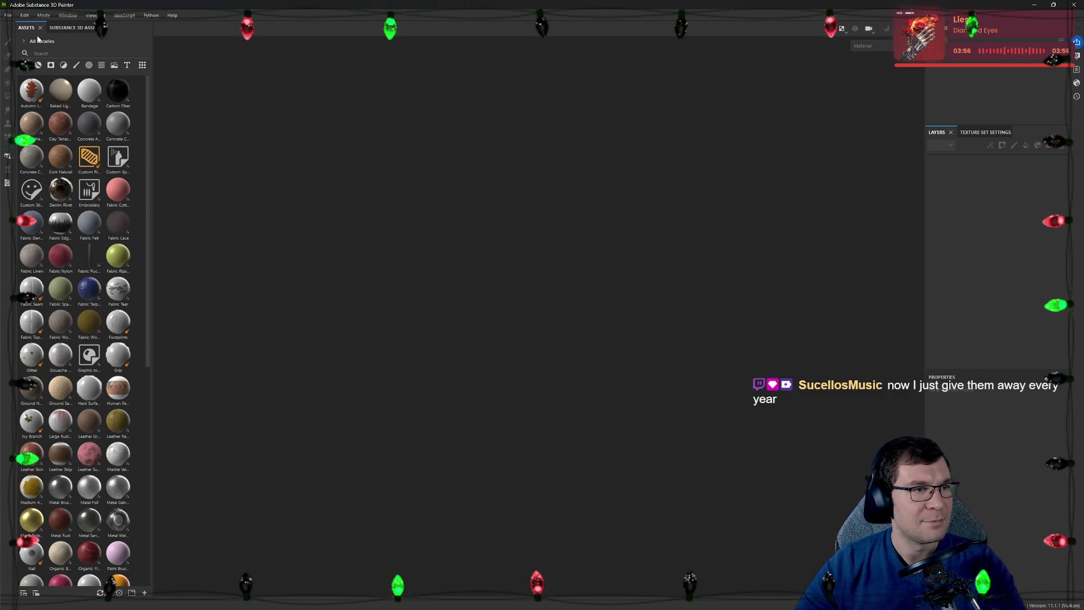
{"action": "left_click", "coordinate": [8, 15]}
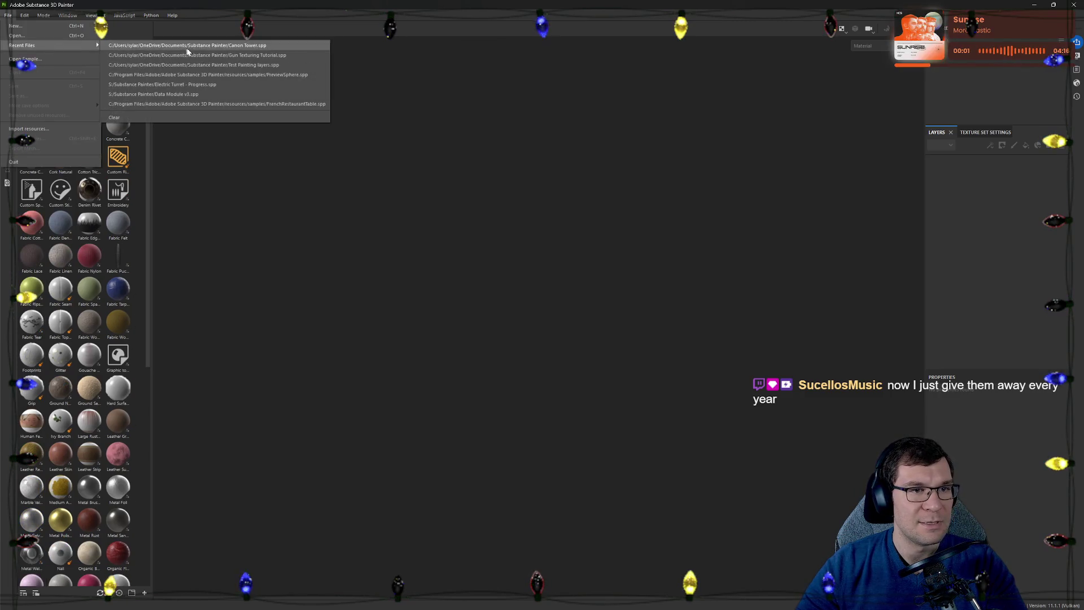
{"action": "left_click", "coordinate": [262, 46]}
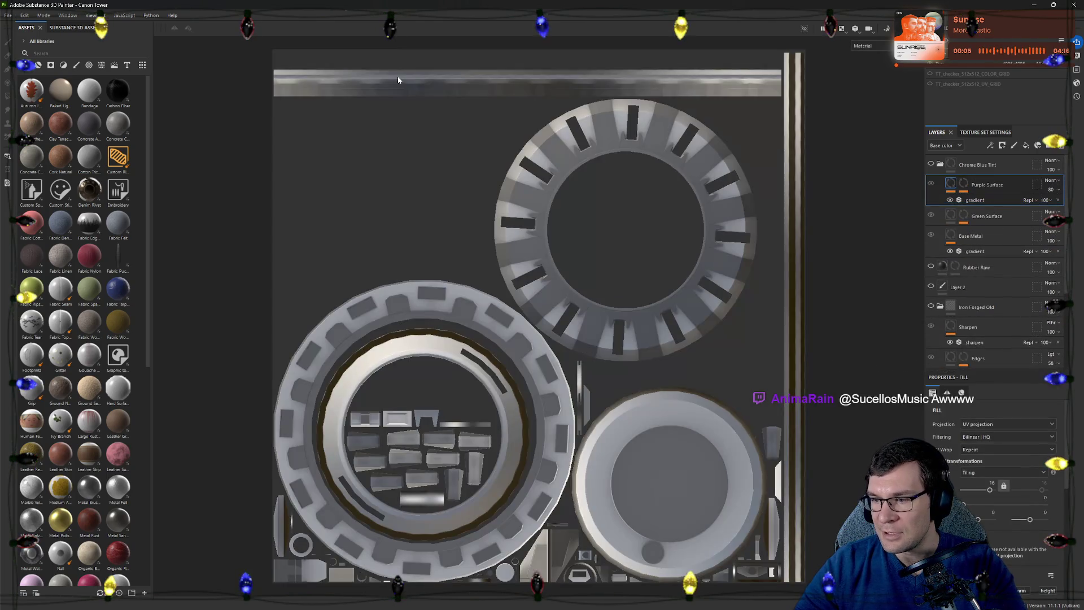
{"action": "scroll", "coordinate": [465, 249], "scroll_direction": "down", "scroll_amount": 3}
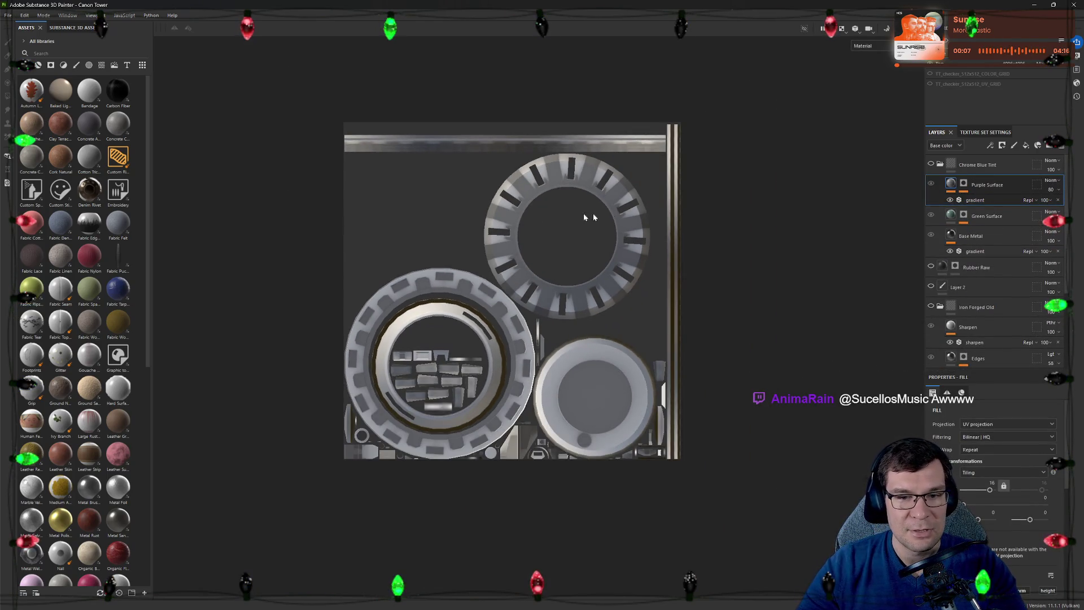
Switch to the 3D turret view and enter Bake Mesh Maps mode
{"action": "key", "text": "F2"}
{"action": "scroll", "coordinate": [623, 224], "scroll_direction": "down", "scroll_amount": 3}
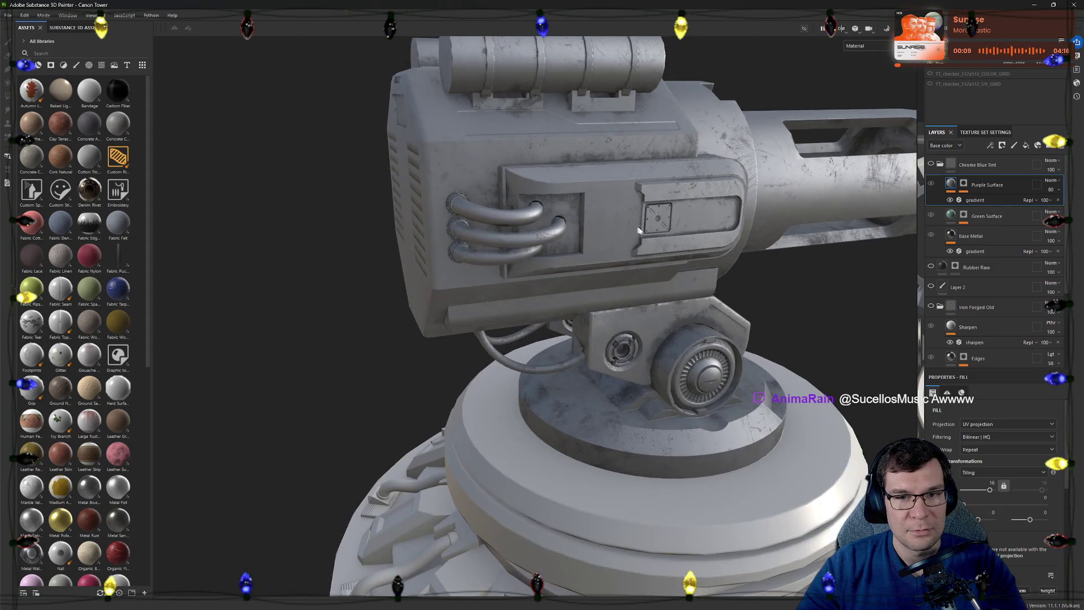
{"action": "scroll", "coordinate": [653, 232], "scroll_direction": "down", "scroll_amount": 3}
{"action": "left_click_drag", "start_coordinate": [653, 232], "coordinate": [593, 237], "text": "alt"}
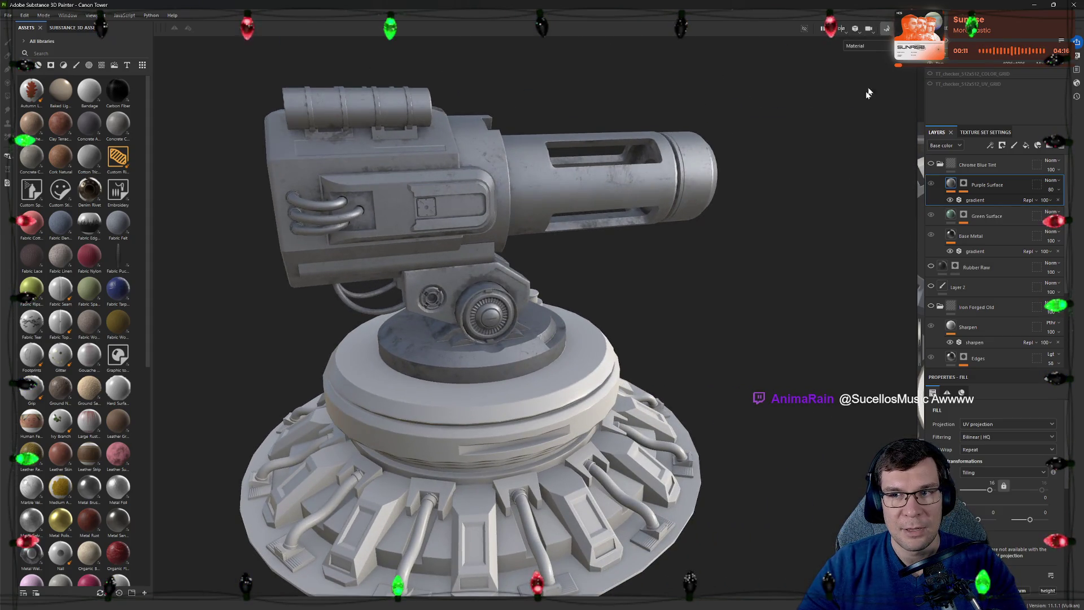
{"action": "left_click", "coordinate": [883, 28]}
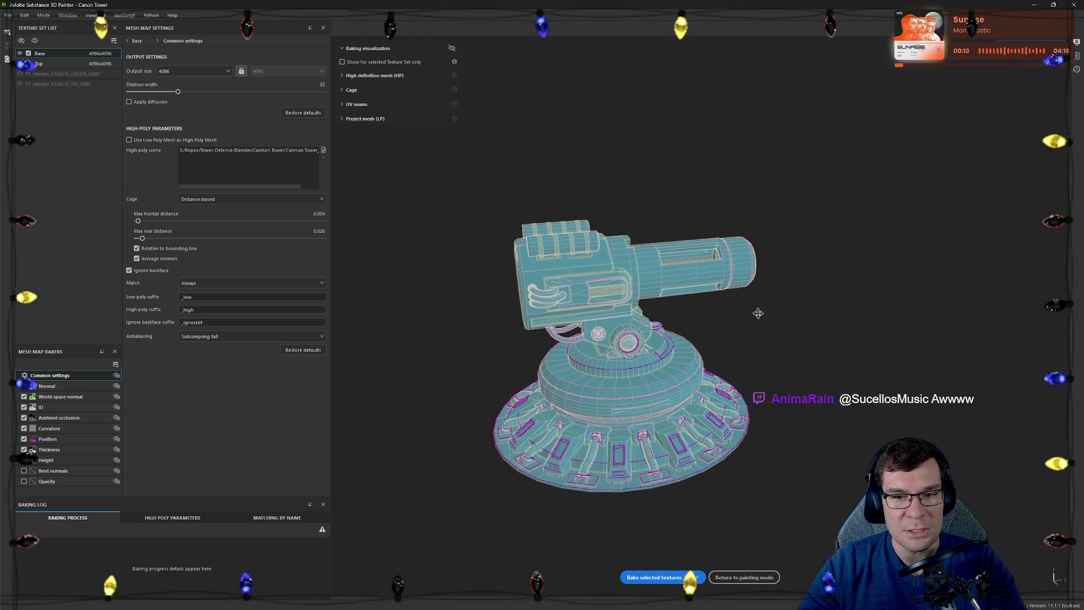
Bake the selected mesh maps for the turret's texture sets, including the Base set
{"action": "mouse_move", "coordinate": [751, 322]}
{"action": "left_mouse_down", "text": "alt"}
{"action": "mouse_move", "coordinate": [658, 281]}
{"action": "mouse_move", "coordinate": [644, 288]}
{"action": "left_mouse_up", "text": "alt"}
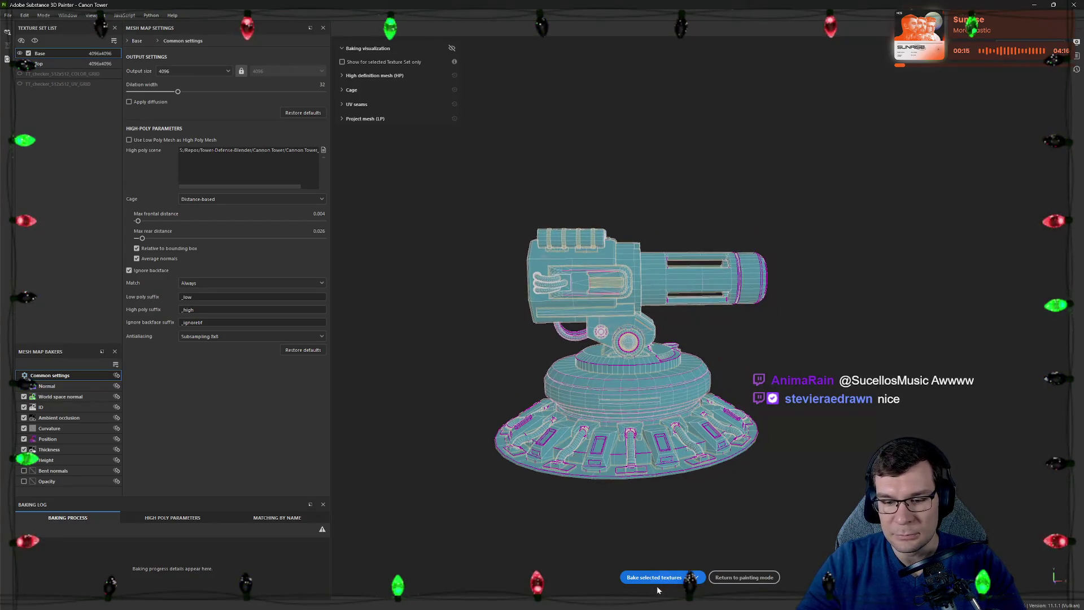
{"action": "left_click", "coordinate": [657, 578]}
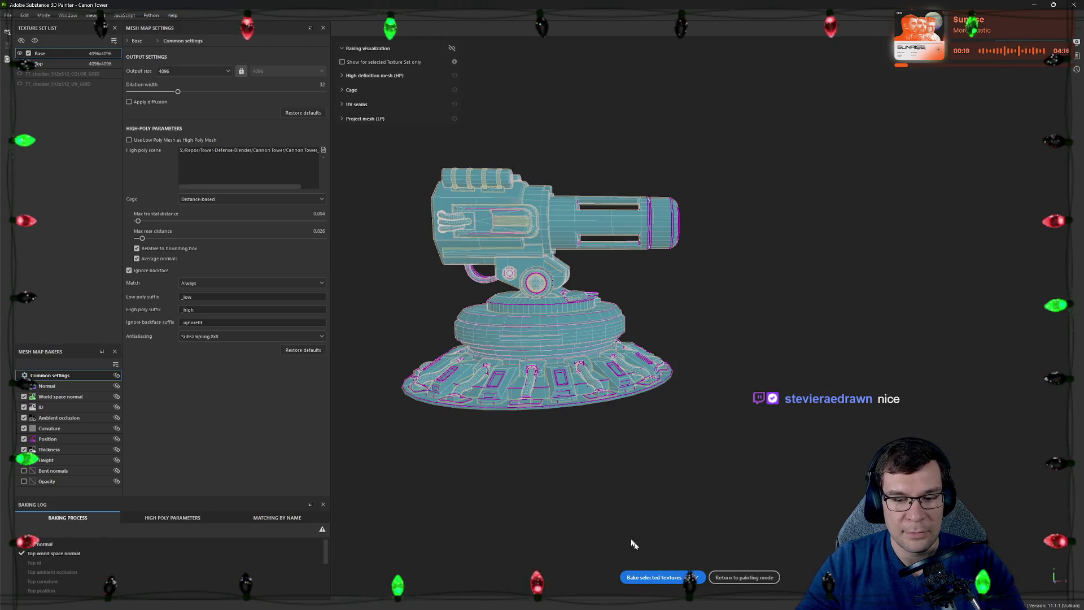
{"action": "left_click", "coordinate": [26, 17]}
{"action": "left_click", "coordinate": [52, 57]}
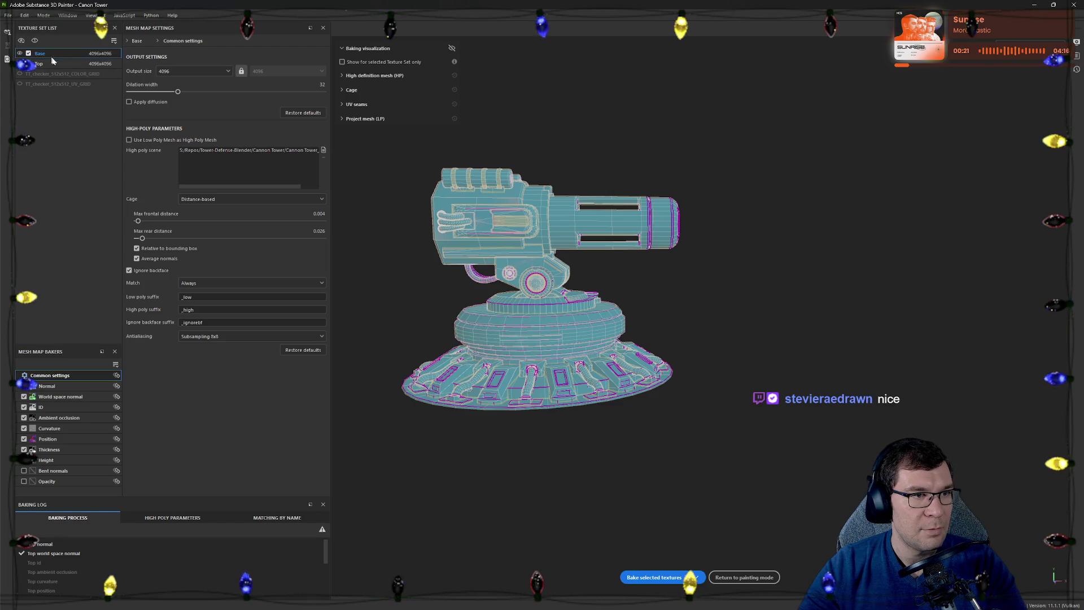
{"action": "left_click", "coordinate": [659, 578]}
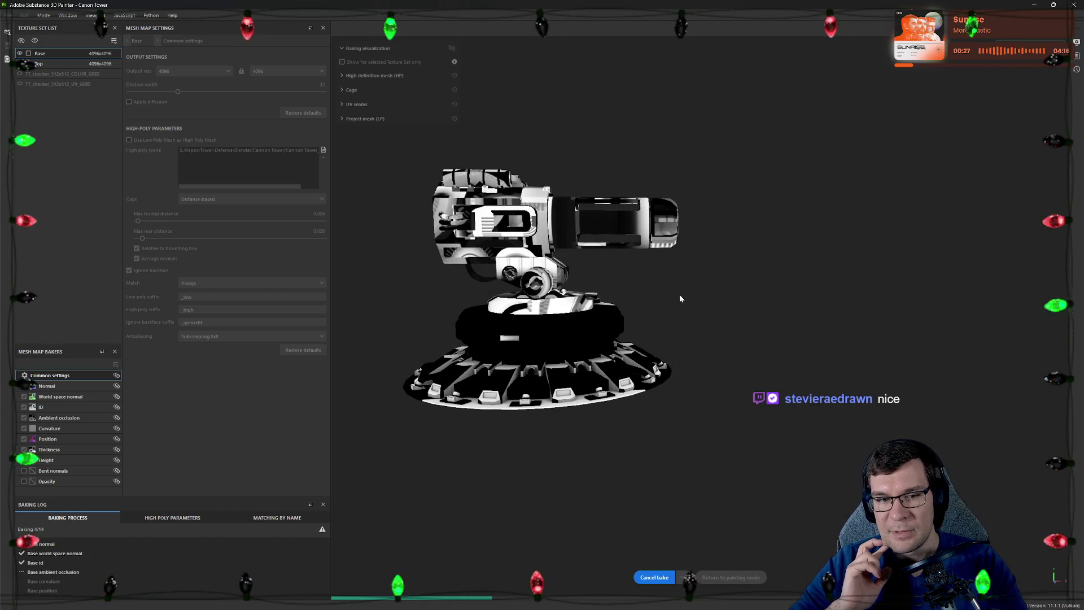
Orbit the turret to inspect the baked result from the side
{"action": "left_click_drag", "start_coordinate": [680, 296], "coordinate": [627, 289], "text": "alt"}
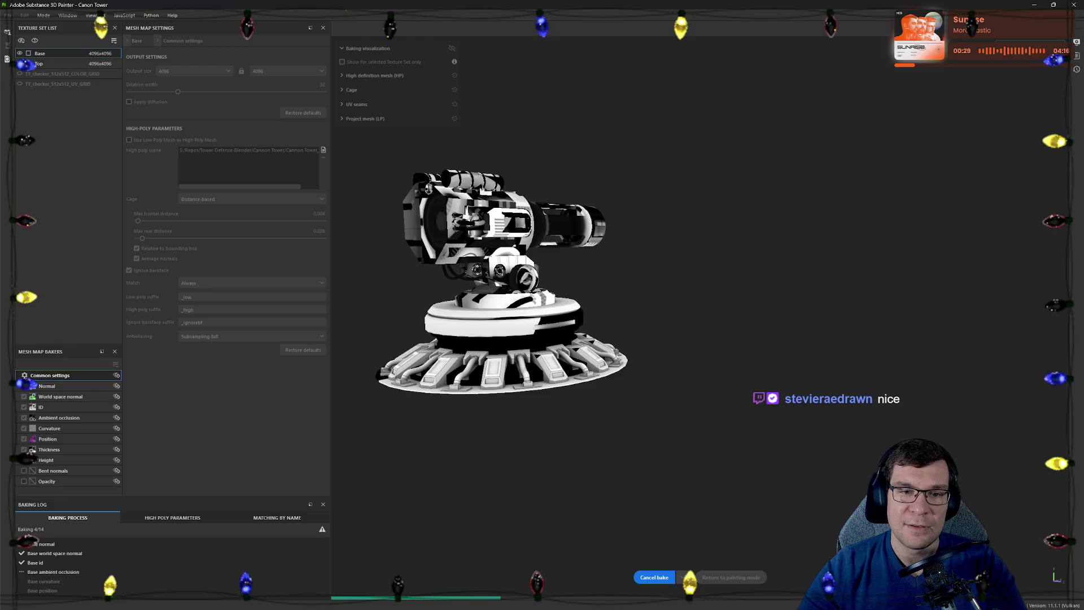
{"action": "scroll", "coordinate": [627, 288], "scroll_direction": "up", "scroll_amount": 5}
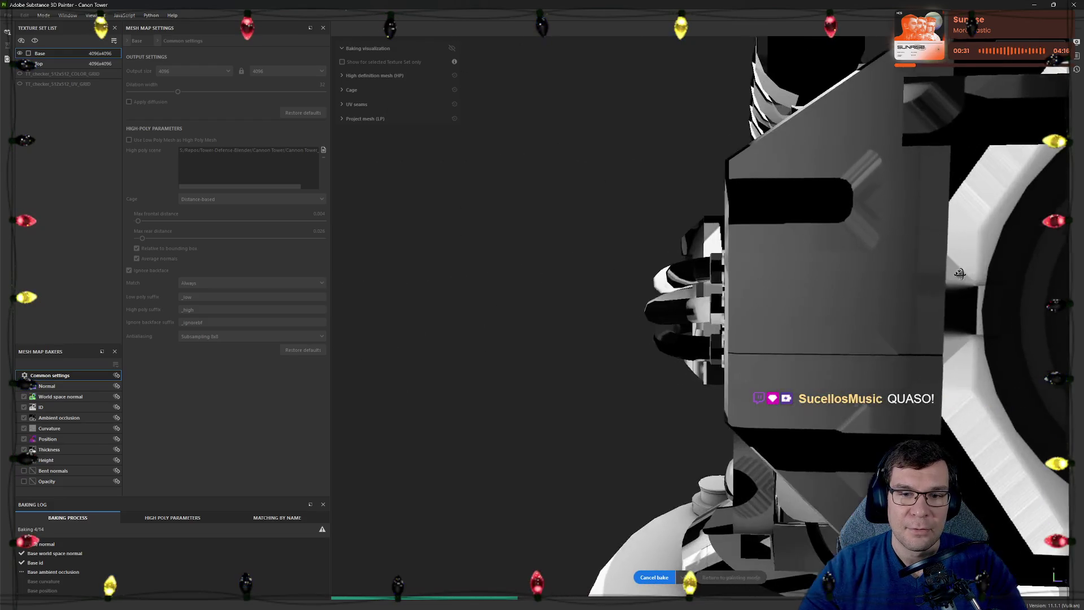
{"action": "scroll", "coordinate": [665, 274], "scroll_direction": "down", "scroll_amount": 3}
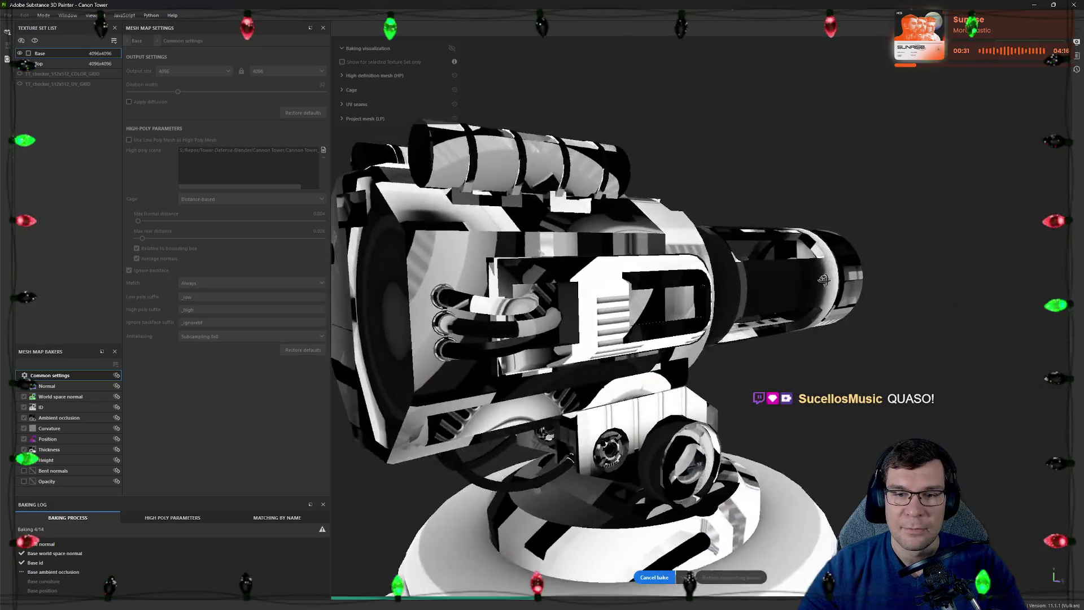
{"action": "left_click_drag", "start_coordinate": [666, 273], "coordinate": [772, 265], "text": "alt"}
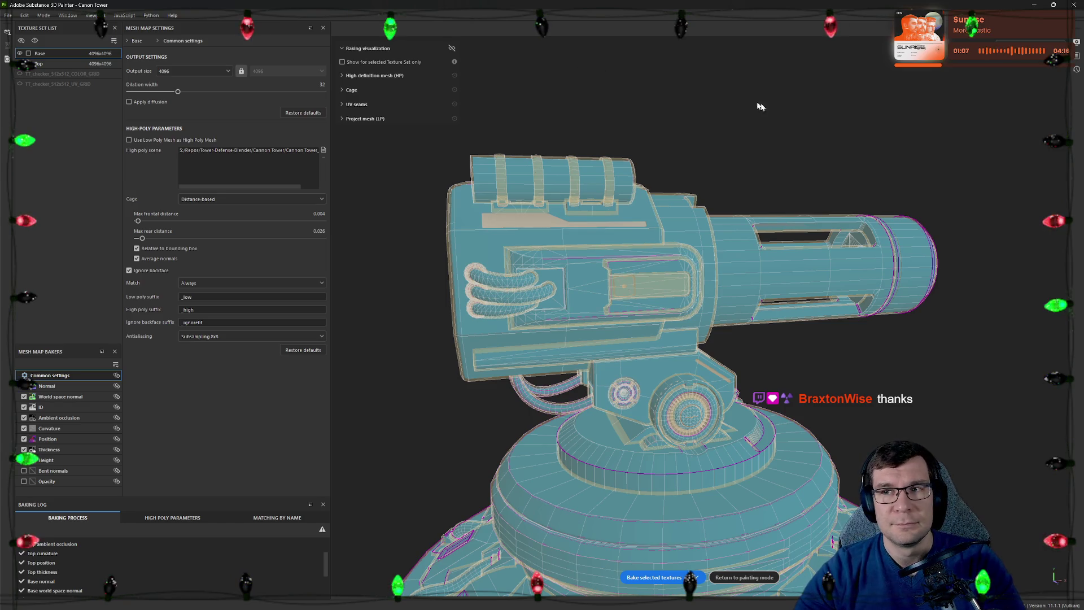
Return to painting mode, show the Chrome Blue Tint group on the turret and view the 2D UV layout
{"action": "left_click", "coordinate": [743, 577]}
{"action": "mouse_move", "coordinate": [717, 310]}
{"action": "left_mouse_down", "text": "alt"}
{"action": "mouse_move", "coordinate": [452, 341]}
{"action": "mouse_move", "coordinate": [828, 212]}
{"action": "left_mouse_up", "text": "alt"}
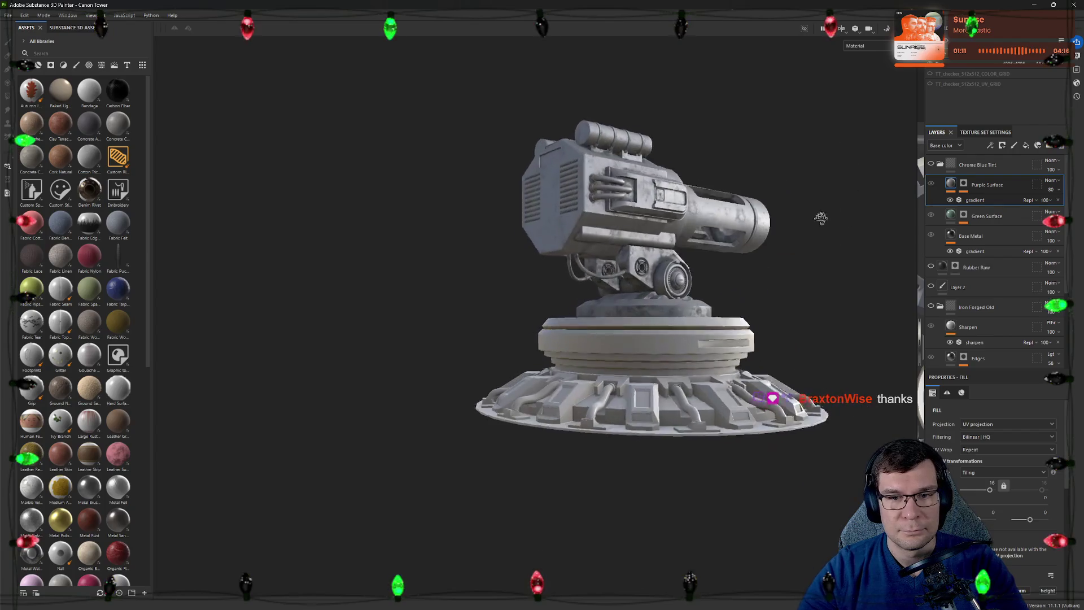
{"action": "scroll", "coordinate": [828, 213], "scroll_direction": "up", "scroll_amount": 5}
{"action": "left_click_drag", "start_coordinate": [532, 234], "coordinate": [734, 350], "text": "alt"}
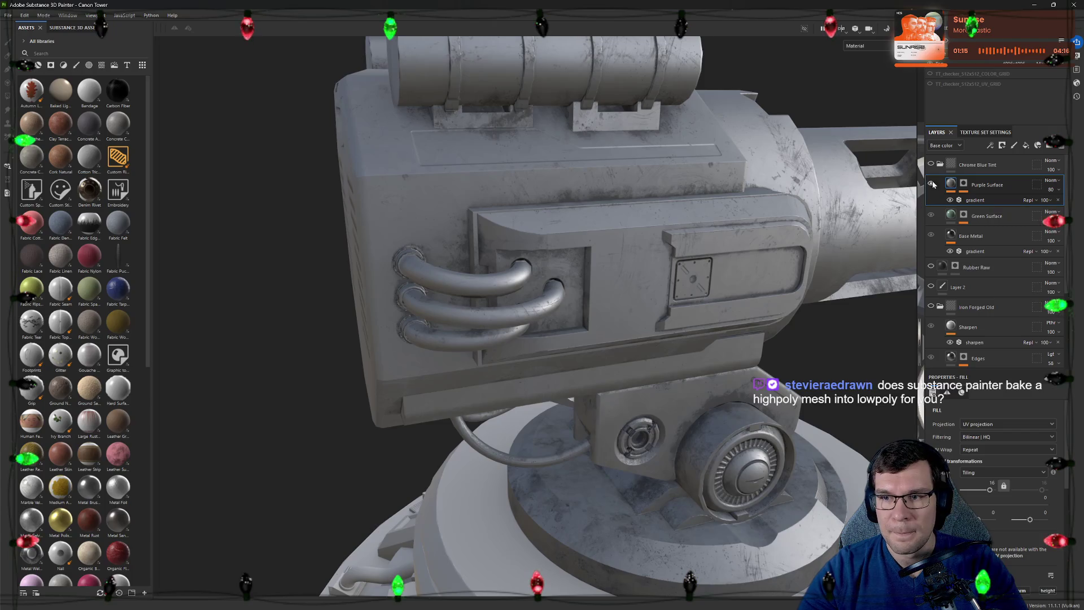
{"action": "left_click", "coordinate": [940, 166]}
{"action": "left_click", "coordinate": [932, 165]}
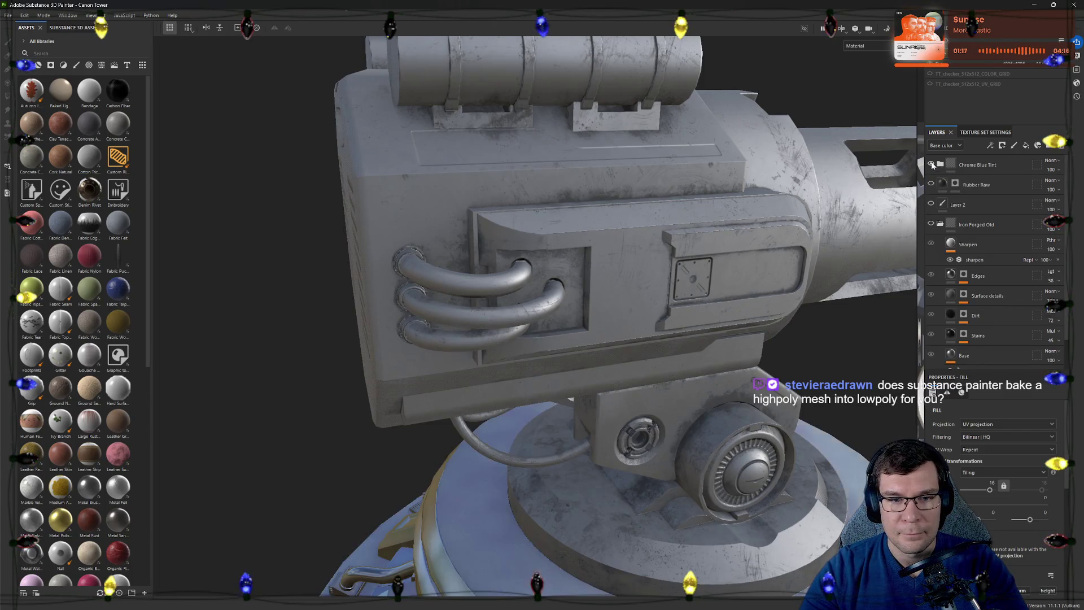
{"action": "scroll", "coordinate": [694, 319], "scroll_direction": "down", "scroll_amount": 3}
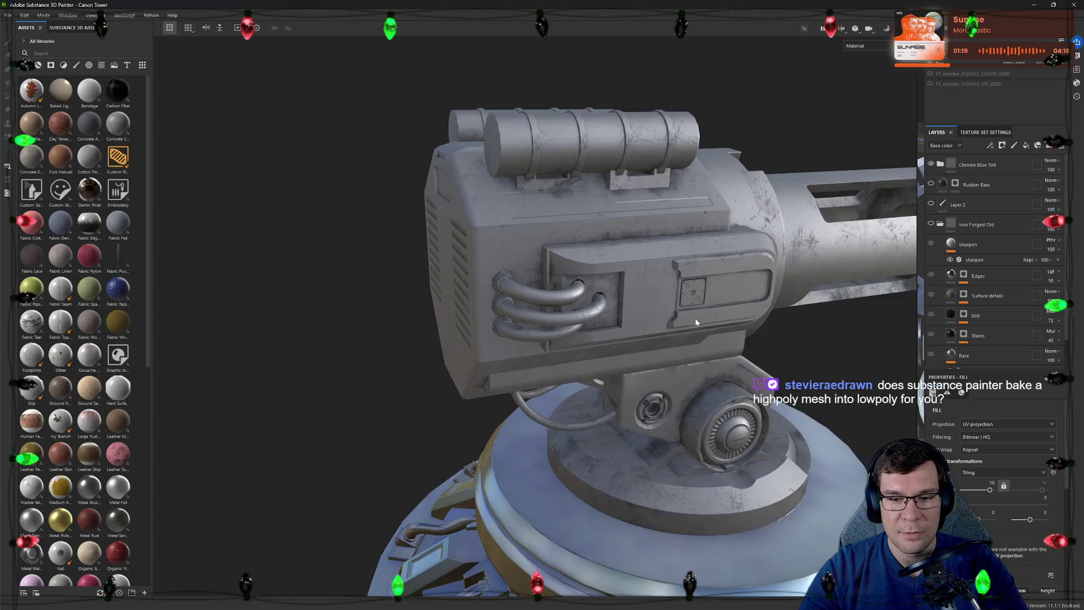
{"action": "scroll", "coordinate": [695, 319], "scroll_direction": "down", "scroll_amount": 3}
{"action": "key", "text": "F2"}
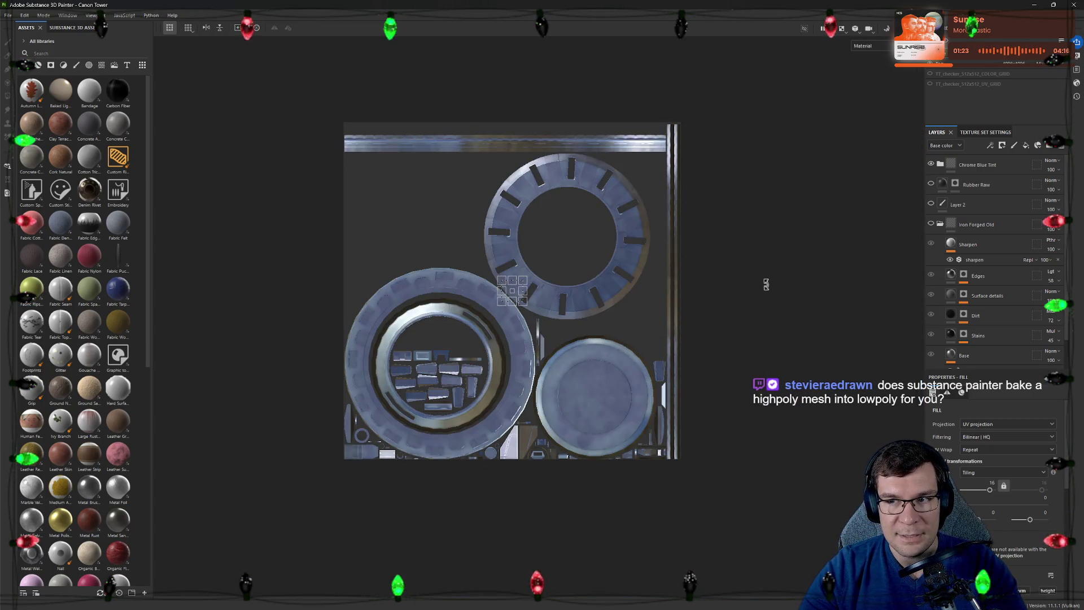
{"action": "scroll", "coordinate": [540, 300], "scroll_direction": "up", "scroll_amount": 3}
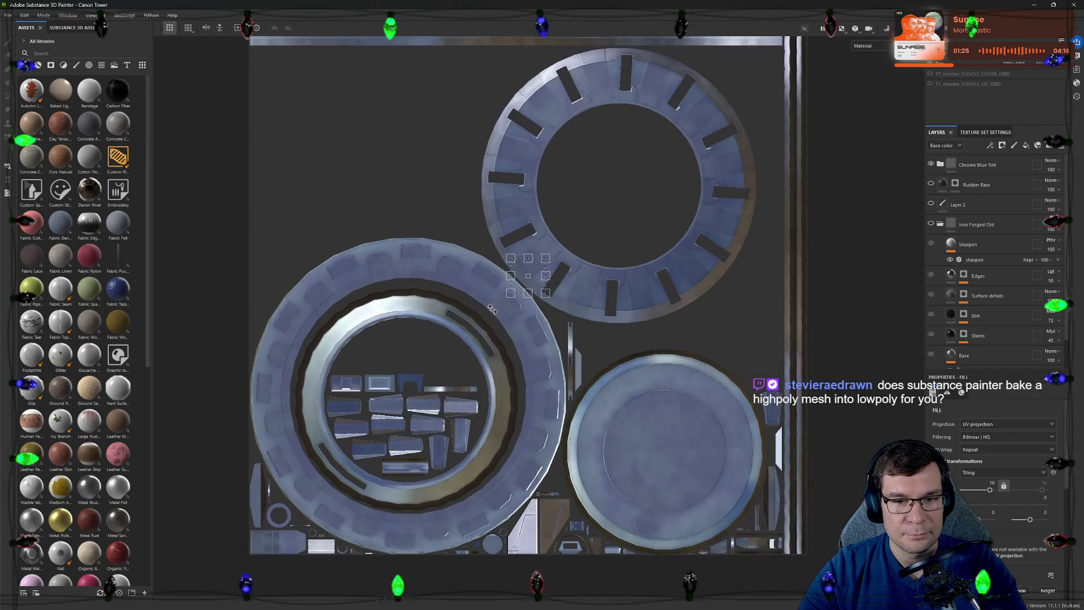
Compare the texture sets' UV layouts and settle on the Plastic Glossy texture set
{"action": "left_click", "coordinate": [965, 67]}
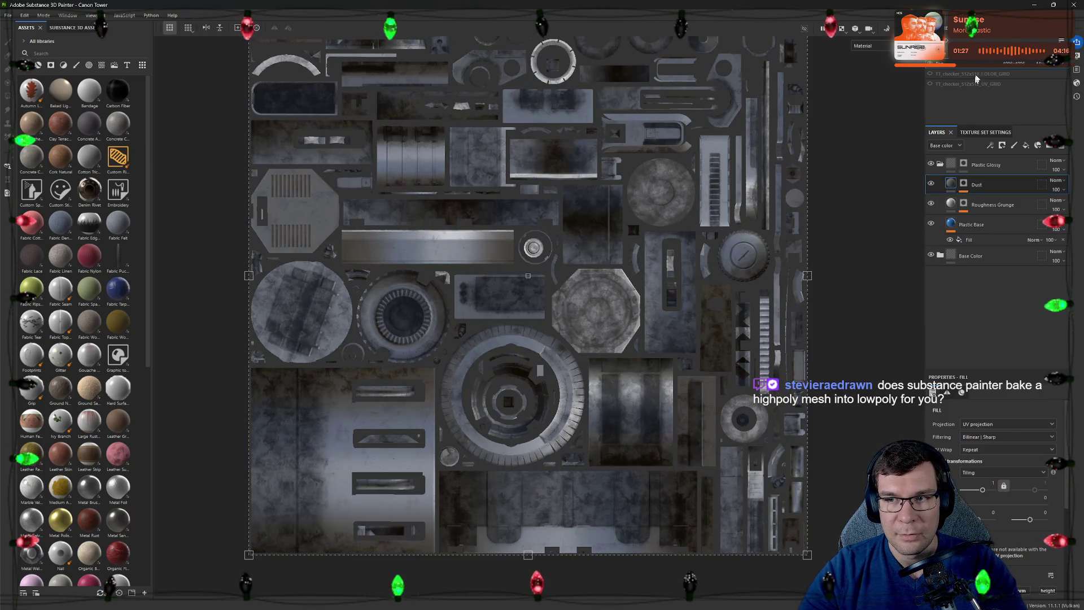
{"action": "left_click", "coordinate": [943, 67]}
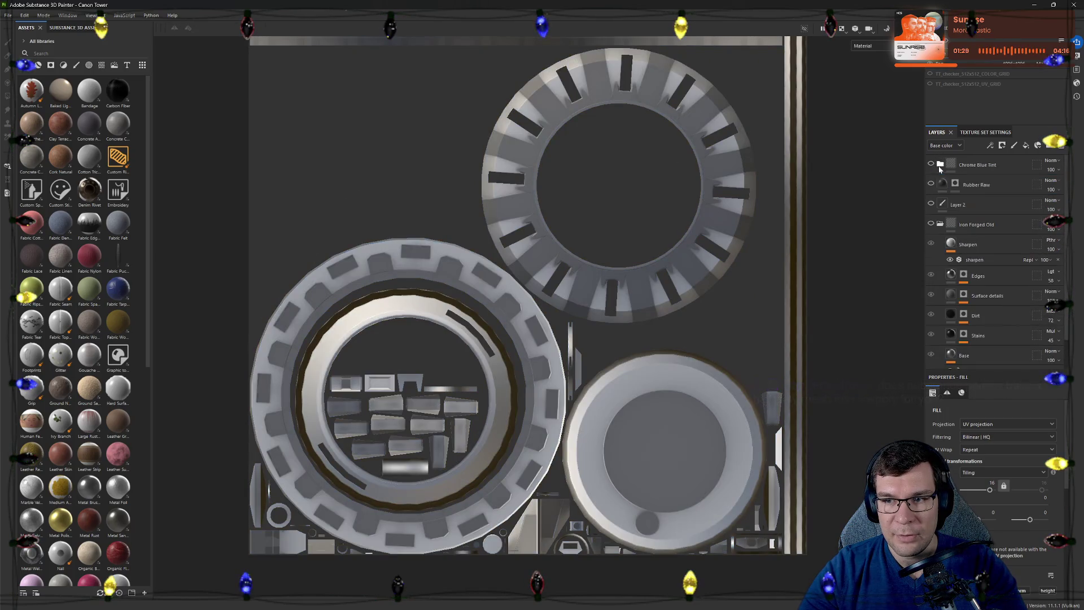
{"action": "left_click", "coordinate": [942, 74]}
{"action": "left_click", "coordinate": [941, 165]}
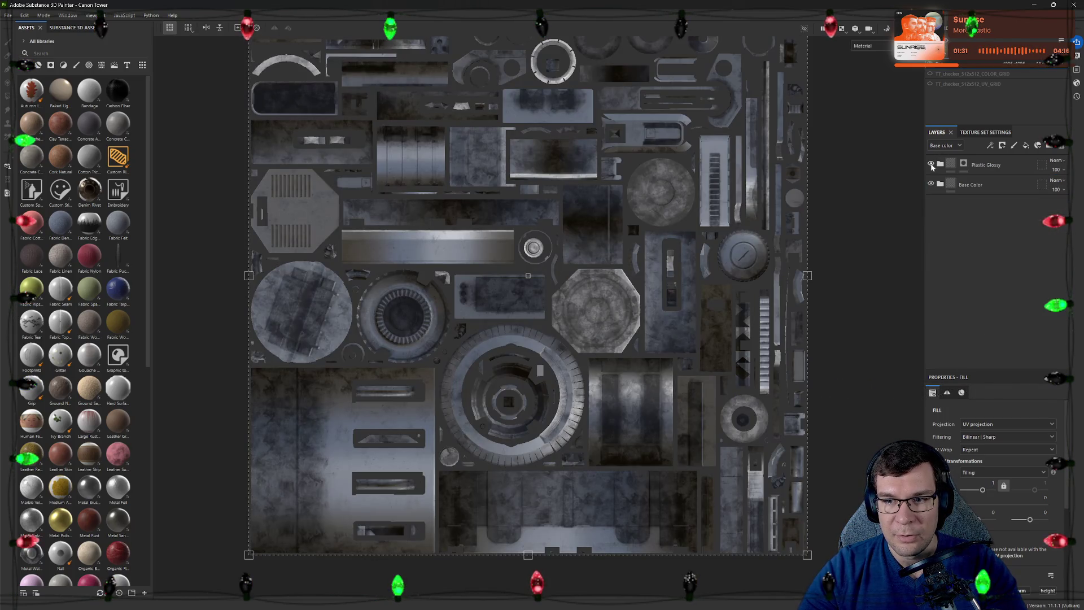
{"action": "scroll", "coordinate": [751, 345], "scroll_direction": "up", "scroll_amount": 2}
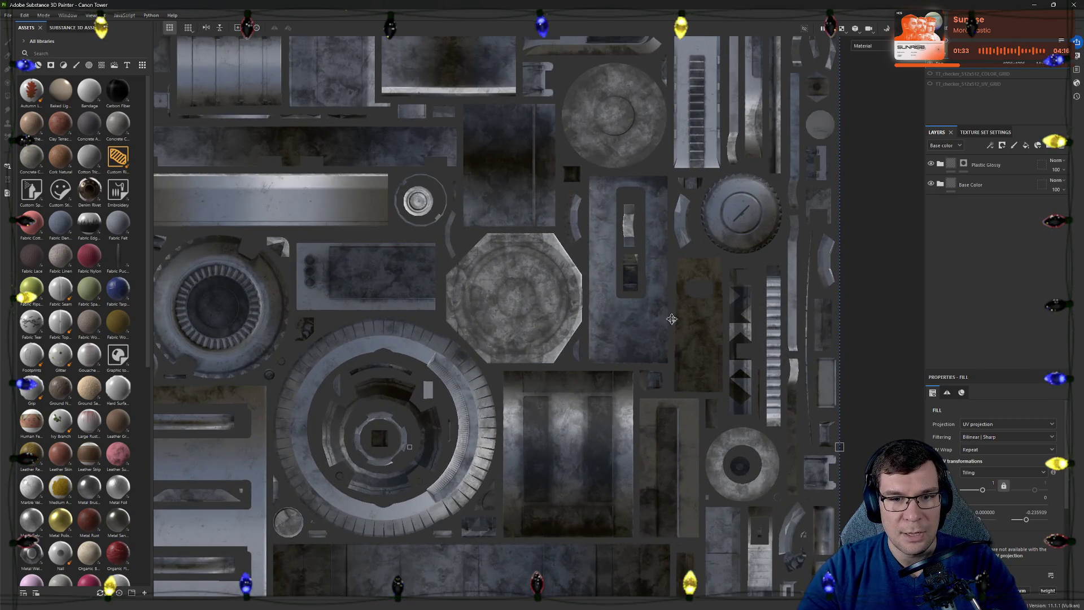
Select the Plastic Glossy folder and expand it to show Dust, Roughness Grunge and Plastic Base
{"action": "middle_click_drag", "start_coordinate": [718, 232], "coordinate": [795, 436]}
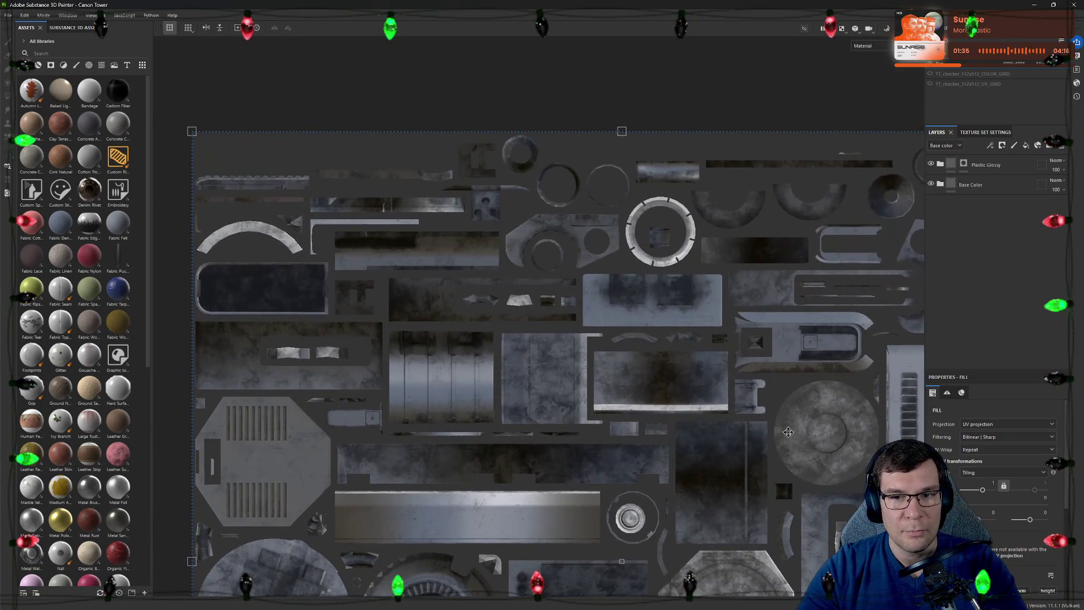
{"action": "scroll", "coordinate": [517, 281], "scroll_direction": "up", "scroll_amount": 2}
{"action": "scroll", "coordinate": [550, 254], "scroll_direction": "up", "scroll_amount": 2}
{"action": "scroll", "coordinate": [593, 229], "scroll_direction": "up", "scroll_amount": 2}
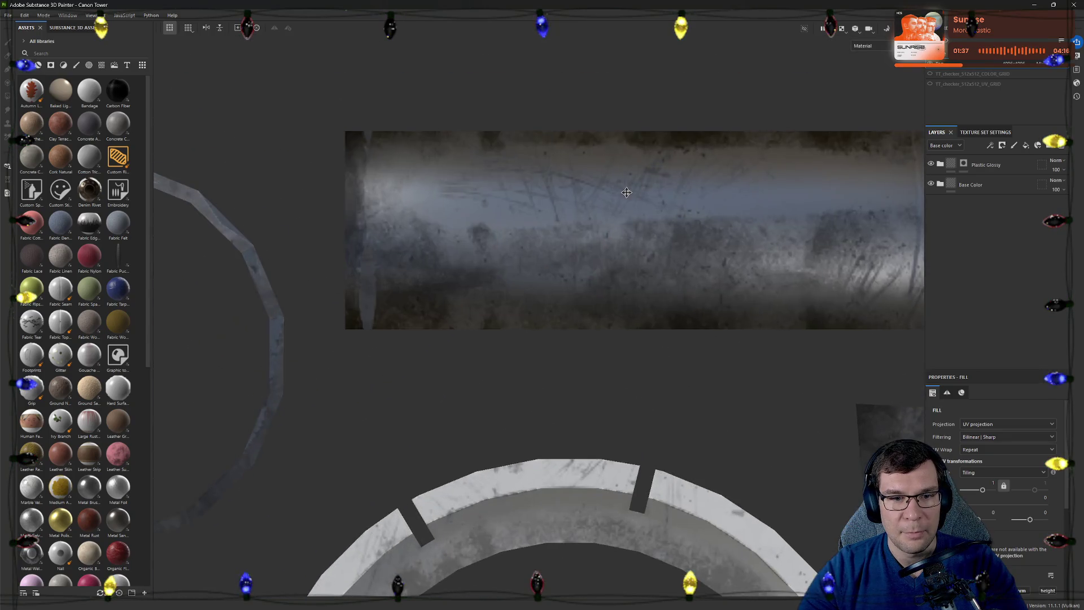
{"action": "scroll", "coordinate": [620, 211], "scroll_direction": "down", "scroll_amount": 3}
{"action": "scroll", "coordinate": [620, 211], "scroll_direction": "down", "scroll_amount": 2}
{"action": "middle_click_drag", "start_coordinate": [621, 211], "coordinate": [535, 284]}
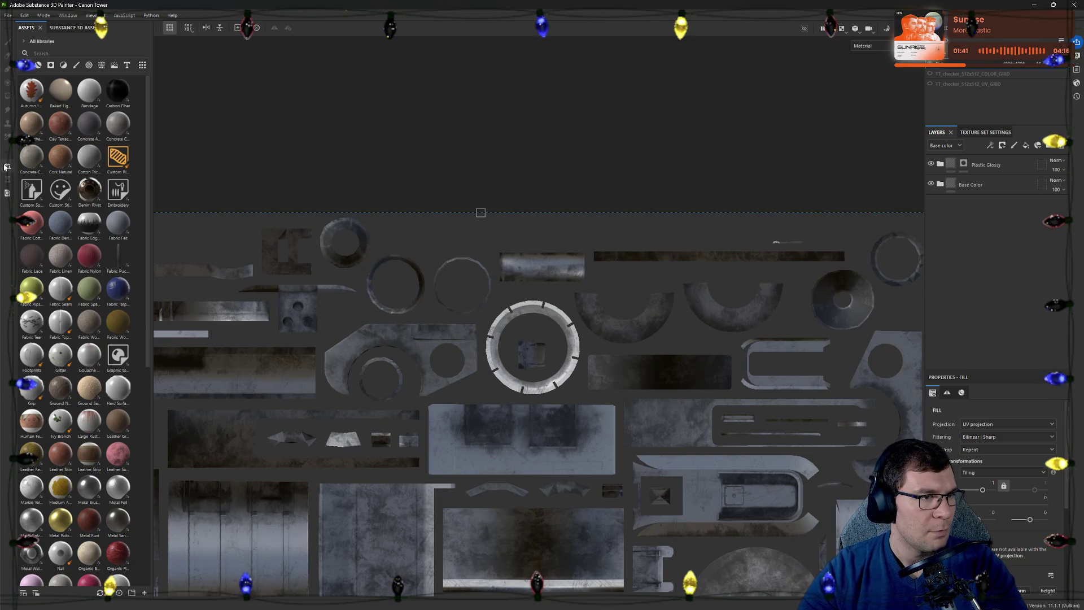
{"action": "left_click", "coordinate": [987, 164]}
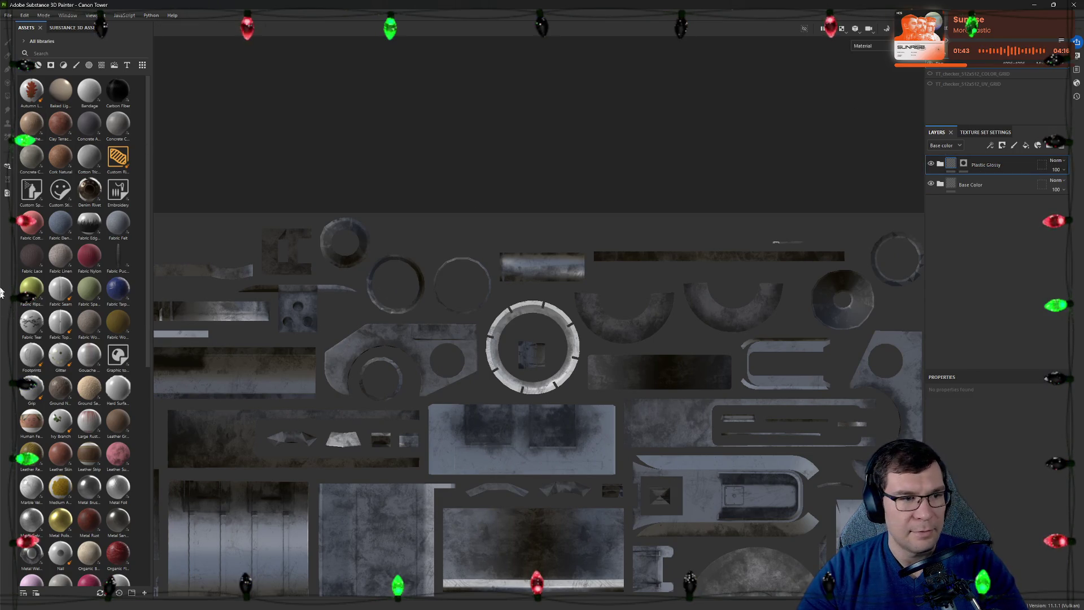
{"action": "left_click", "coordinate": [940, 165]}
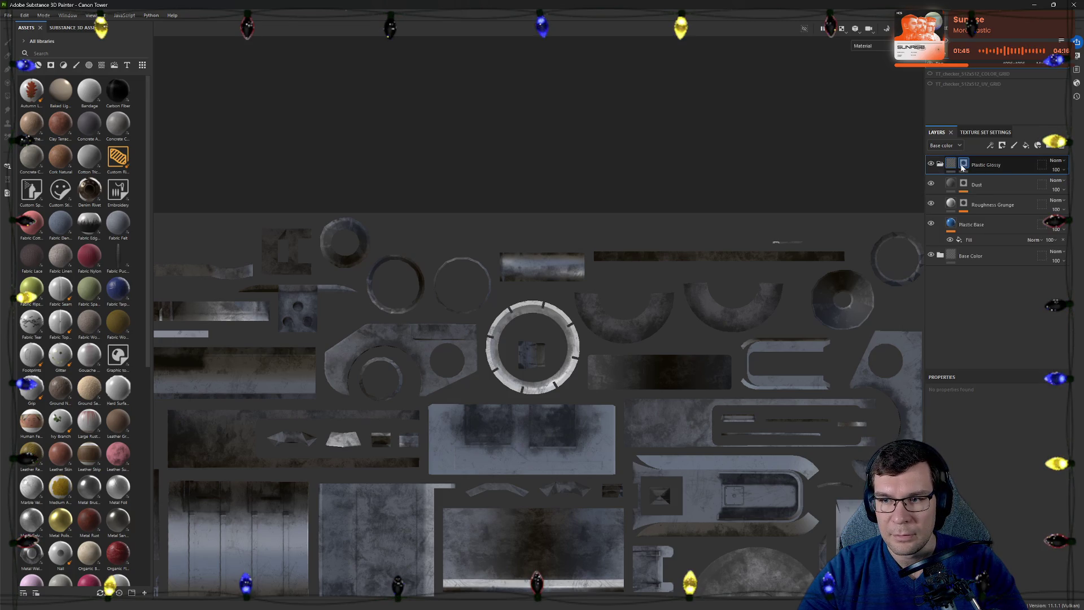
Fill the pipe UV islands into the Plastic Glossy mask with Polygon Fill in UV island mode
{"action": "left_click", "coordinate": [941, 165]}
{"action": "key", "text": "1"}
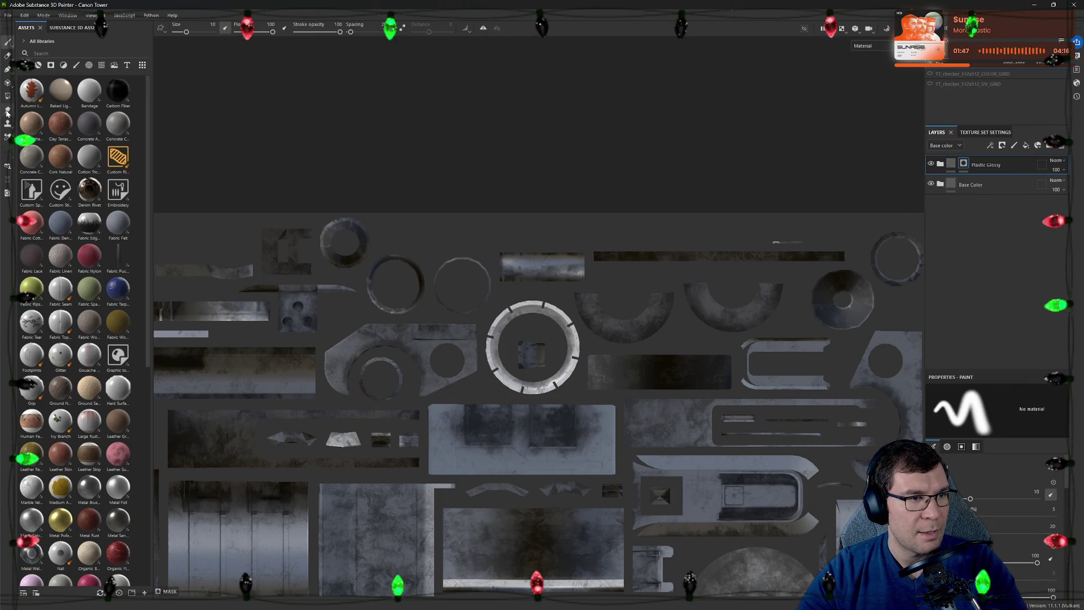
{"action": "left_click", "coordinate": [8, 97]}
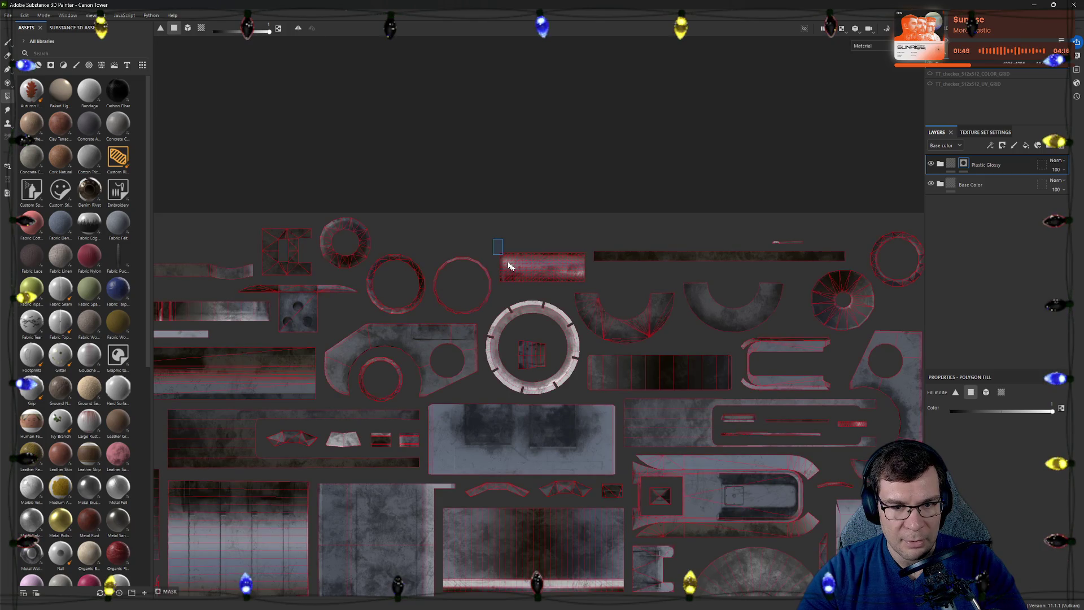
{"action": "scroll", "coordinate": [526, 270], "scroll_direction": "up", "scroll_amount": 2}
{"action": "scroll", "coordinate": [532, 279], "scroll_direction": "up", "scroll_amount": 3}
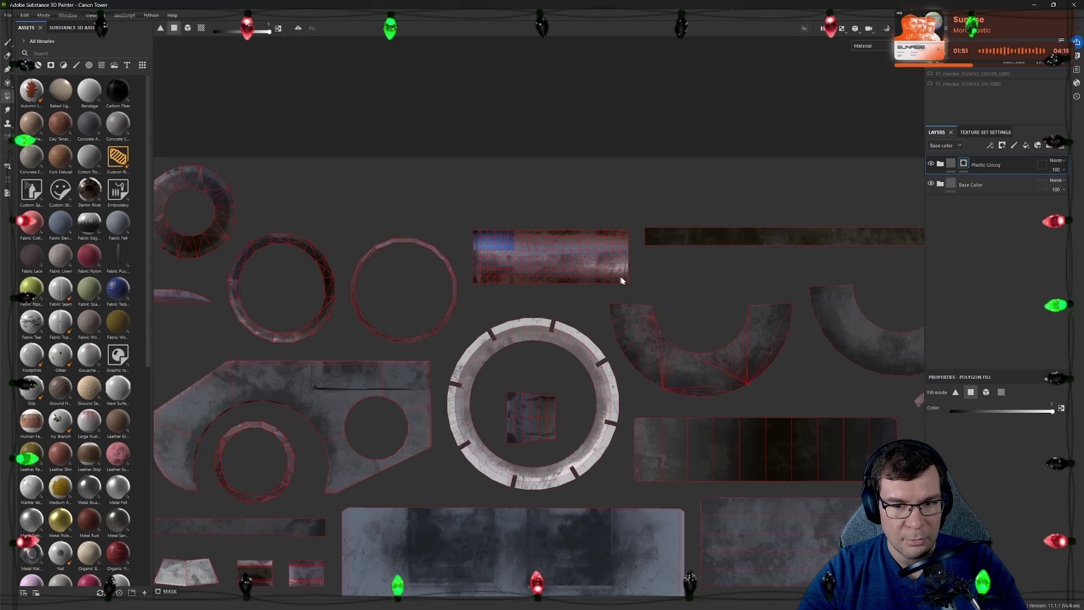
{"action": "left_click", "coordinate": [492, 248]}
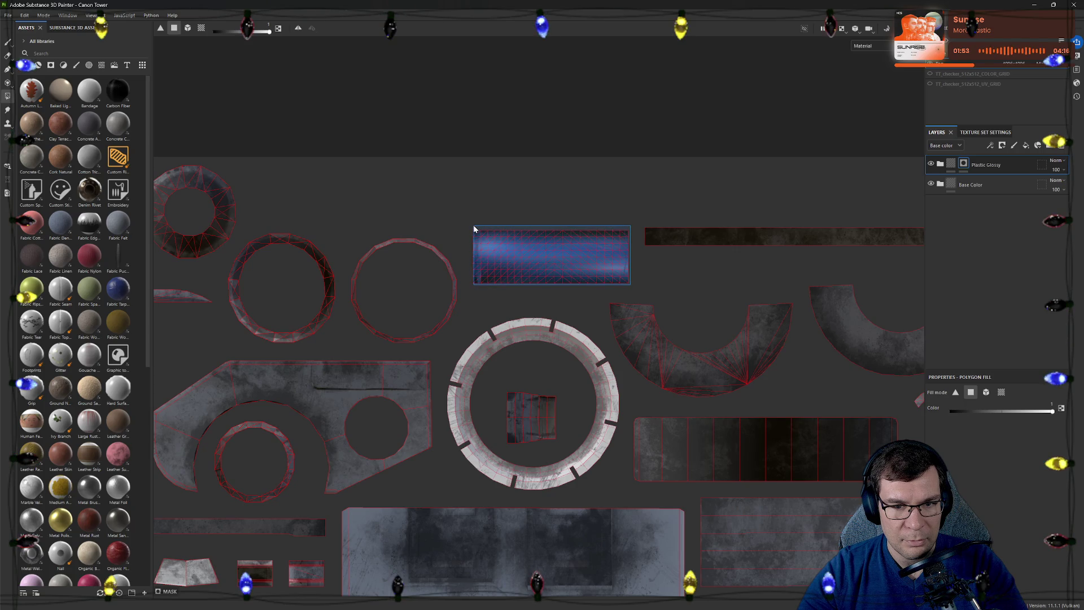
{"action": "scroll", "coordinate": [547, 270], "scroll_direction": "down", "scroll_amount": 2}
{"action": "scroll", "coordinate": [547, 270], "scroll_direction": "down", "scroll_amount": 2}
{"action": "scroll", "coordinate": [692, 395], "scroll_direction": "down", "scroll_amount": 1}
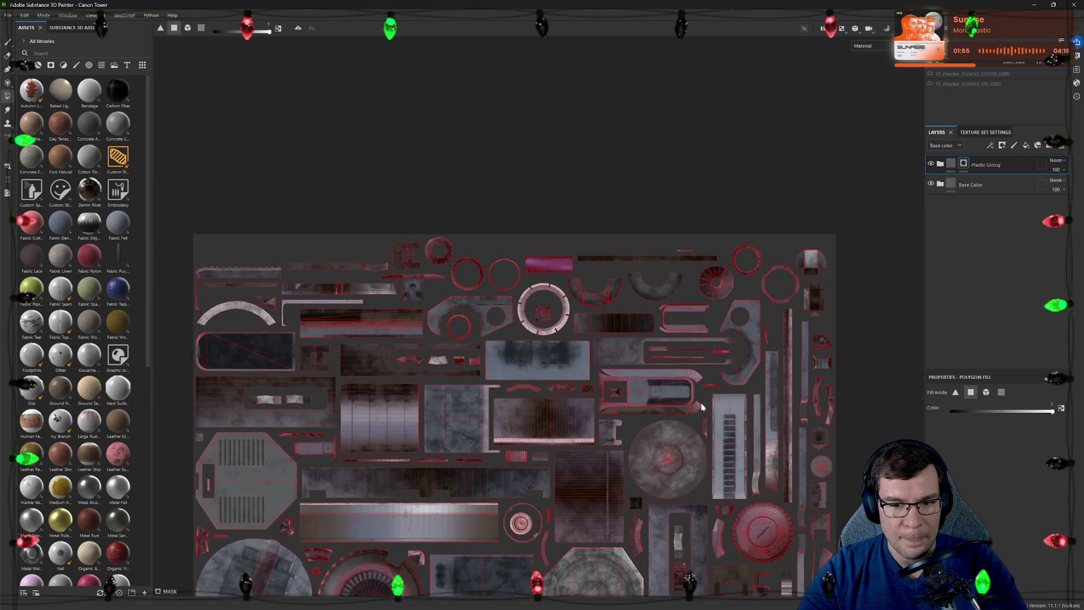
{"action": "middle_click_drag", "start_coordinate": [693, 404], "coordinate": [624, 218]}
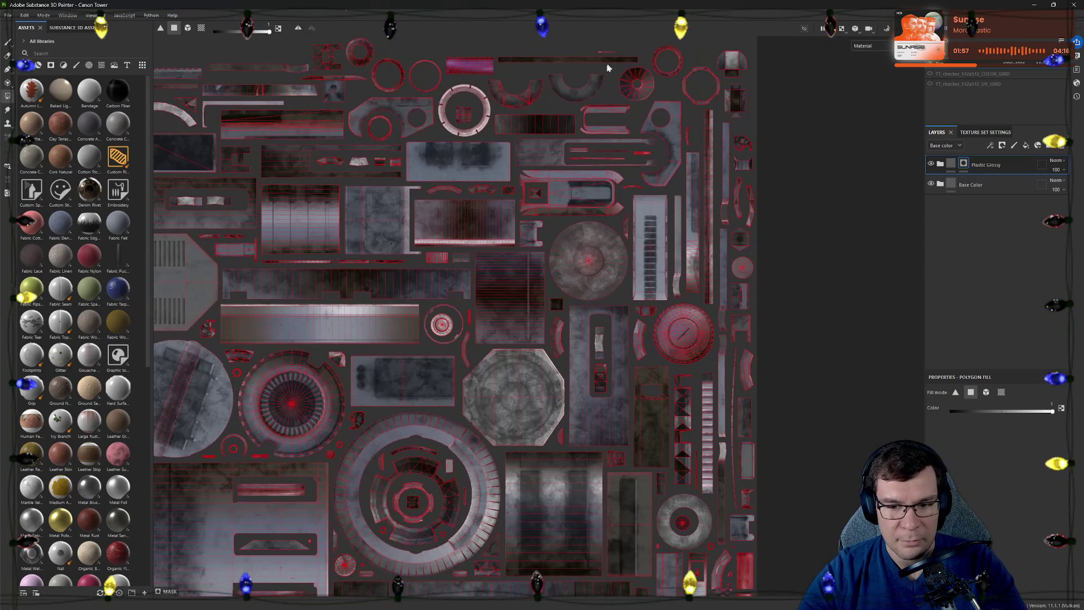
{"action": "scroll", "coordinate": [677, 537], "scroll_direction": "up", "scroll_amount": 2}
{"action": "scroll", "coordinate": [596, 546], "scroll_direction": "up", "scroll_amount": 2}
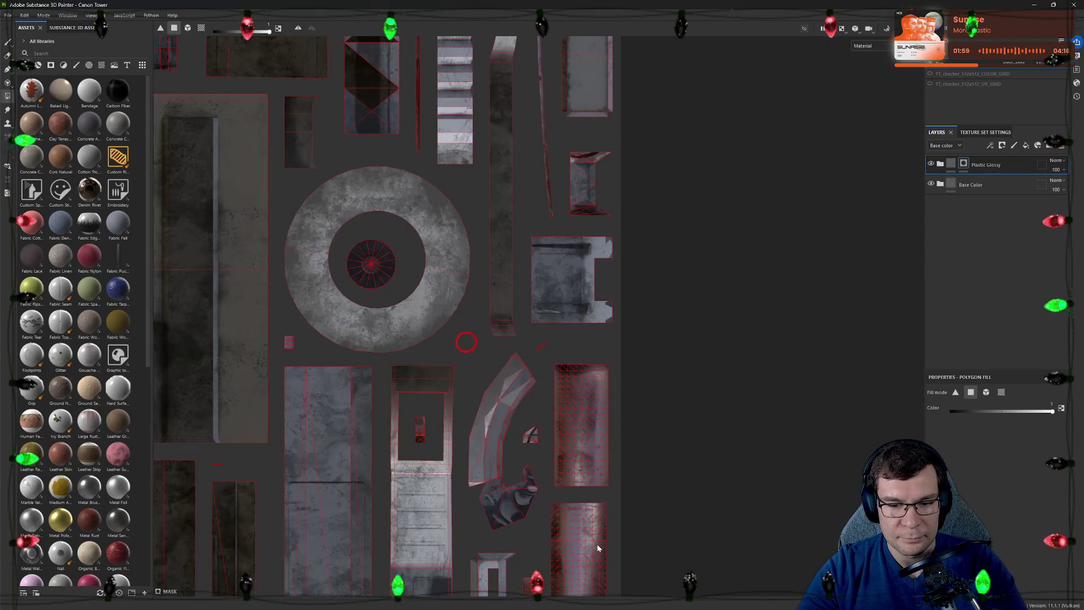
{"action": "middle_click_drag", "start_coordinate": [597, 546], "coordinate": [648, 377]}
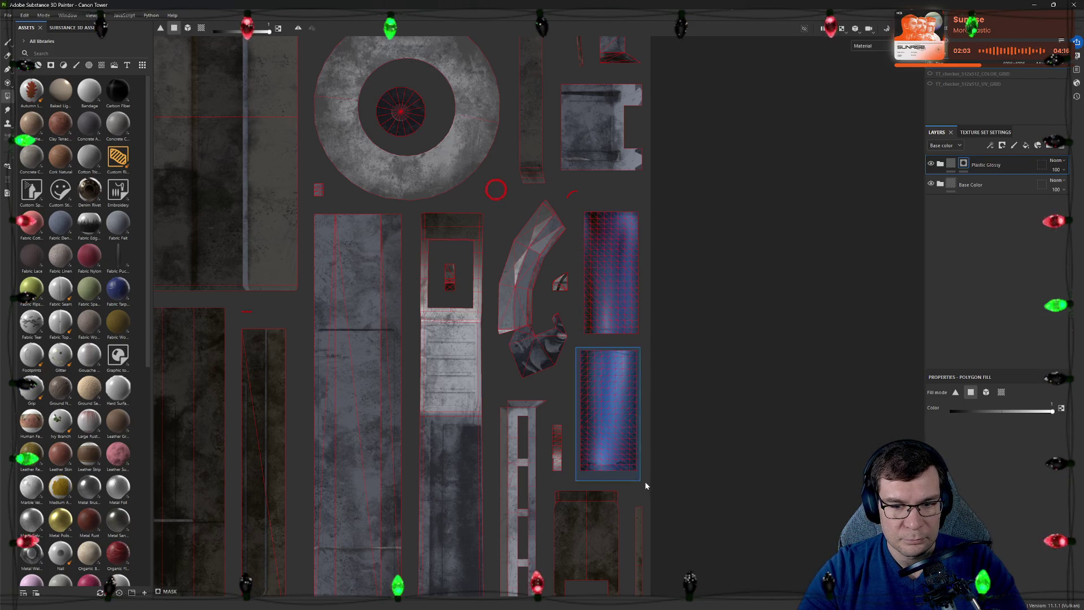
{"action": "scroll", "coordinate": [642, 445], "scroll_direction": "down", "scroll_amount": 2}
{"action": "scroll", "coordinate": [643, 441], "scroll_direction": "down", "scroll_amount": 1}
{"action": "scroll", "coordinate": [647, 439], "scroll_direction": "down", "scroll_amount": 1}
{"action": "scroll", "coordinate": [510, 265], "scroll_direction": "up", "scroll_amount": 2}
{"action": "scroll", "coordinate": [559, 347], "scroll_direction": "up", "scroll_amount": 1}
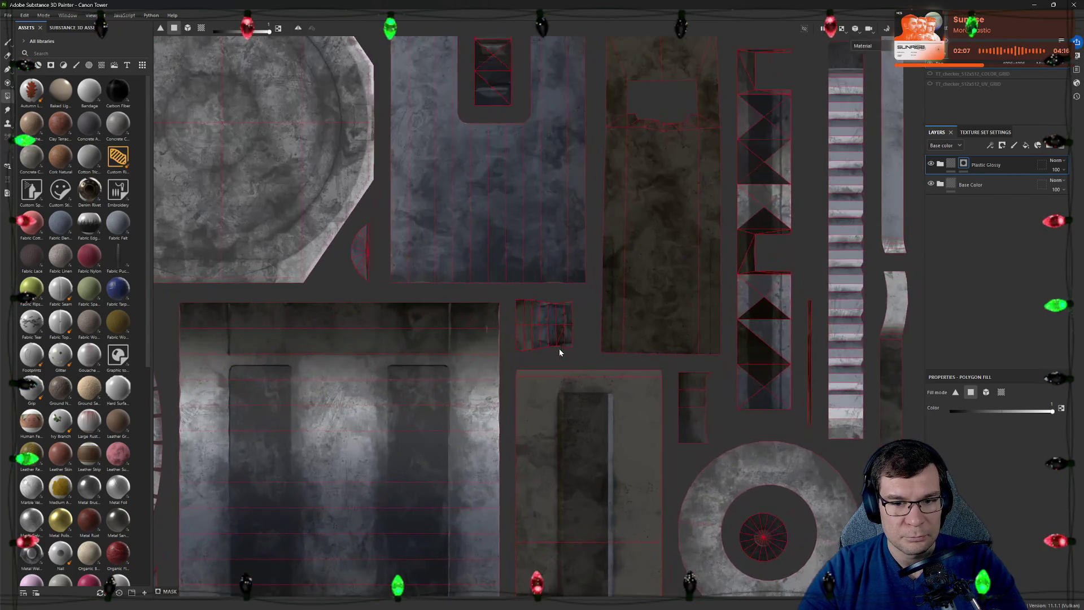
{"action": "scroll", "coordinate": [544, 317], "scroll_direction": "up", "scroll_amount": 1}
{"action": "scroll", "coordinate": [545, 317], "scroll_direction": "up", "scroll_amount": 1}
{"action": "scroll", "coordinate": [544, 316], "scroll_direction": "up", "scroll_amount": 1}
{"action": "scroll", "coordinate": [544, 315], "scroll_direction": "down", "scroll_amount": 1}
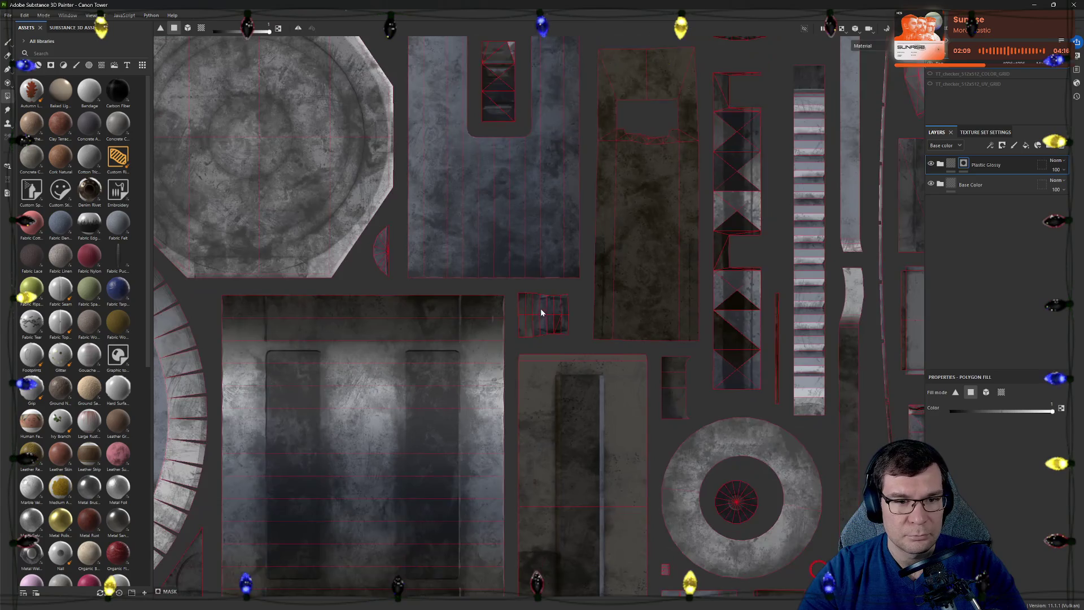
{"action": "scroll", "coordinate": [541, 310], "scroll_direction": "down", "scroll_amount": 1}
{"action": "scroll", "coordinate": [538, 311], "scroll_direction": "down", "scroll_amount": 1}
{"action": "scroll", "coordinate": [740, 450], "scroll_direction": "down", "scroll_amount": 1}
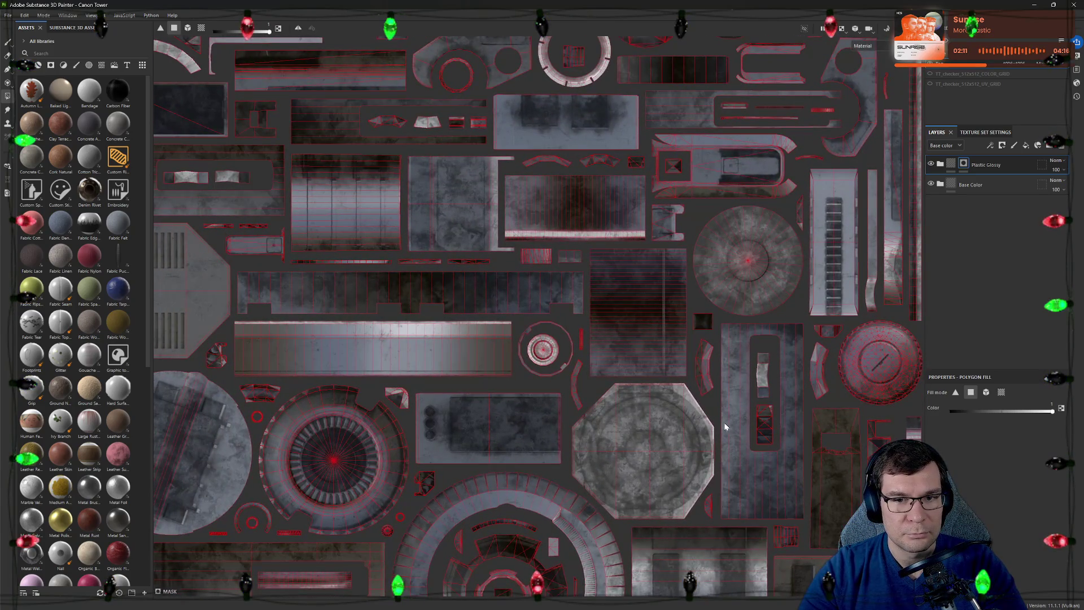
Switch to the 3D turret and check the filled pipes
{"action": "key", "text": "F2"}
{"action": "mouse_move", "coordinate": [717, 419]}
{"action": "left_mouse_down", "text": "alt"}
{"action": "mouse_move", "coordinate": [832, 311]}
{"action": "mouse_move", "coordinate": [787, 364]}
{"action": "mouse_move", "coordinate": [715, 367]}
{"action": "left_mouse_up", "text": "alt"}
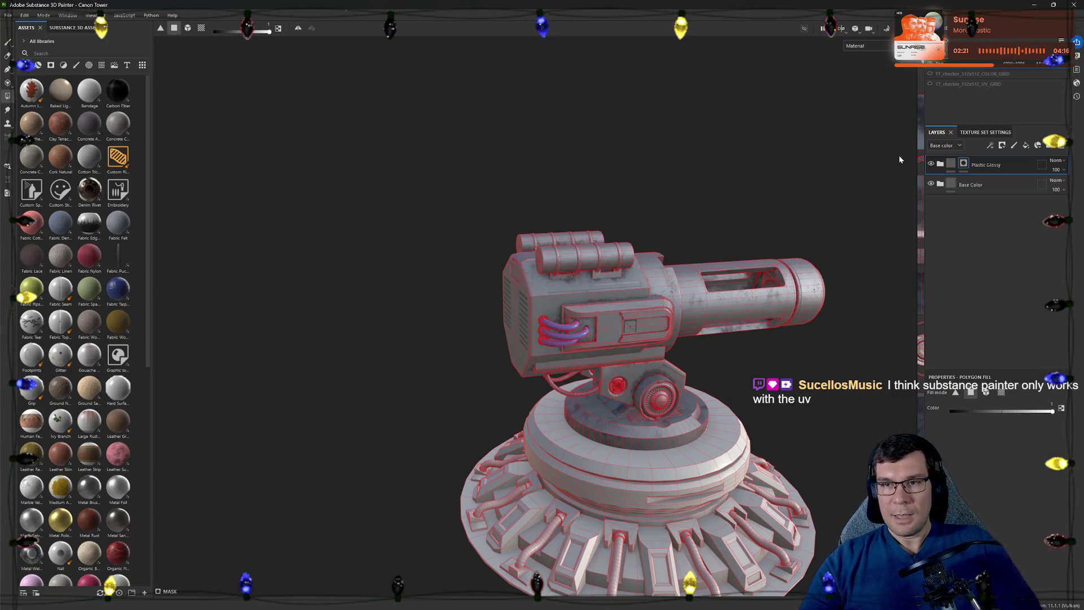
Enter Bake Mesh Maps mode and verify the Cannon Tower _low and _high FBX files in Explorer
{"action": "left_click", "coordinate": [886, 29]}
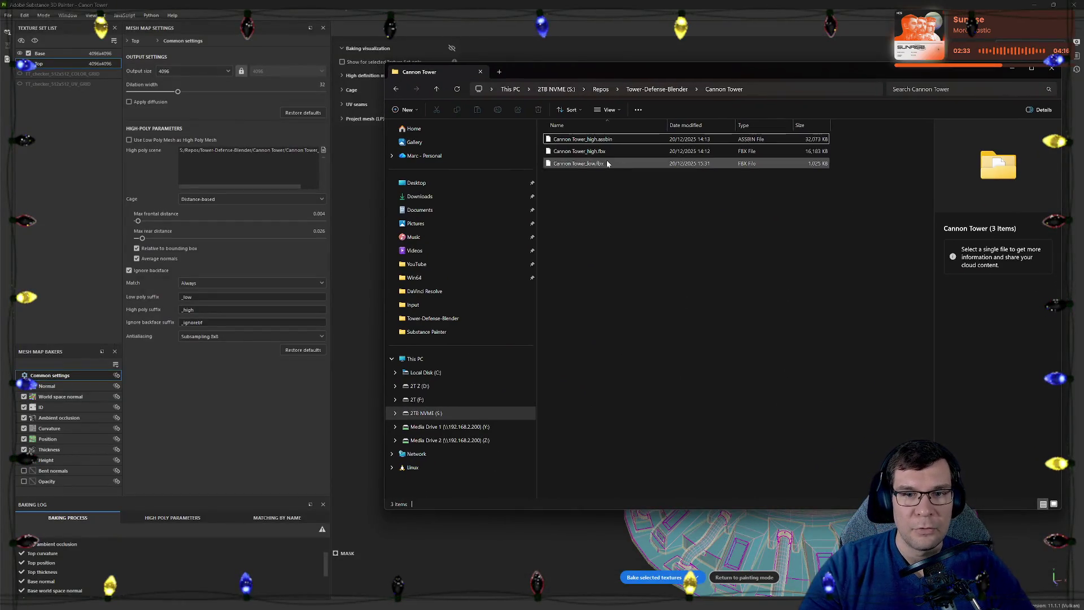
{"action": "left_click_drag", "start_coordinate": [606, 160], "coordinate": [624, 170]}
{"action": "left_click", "coordinate": [814, 164]}
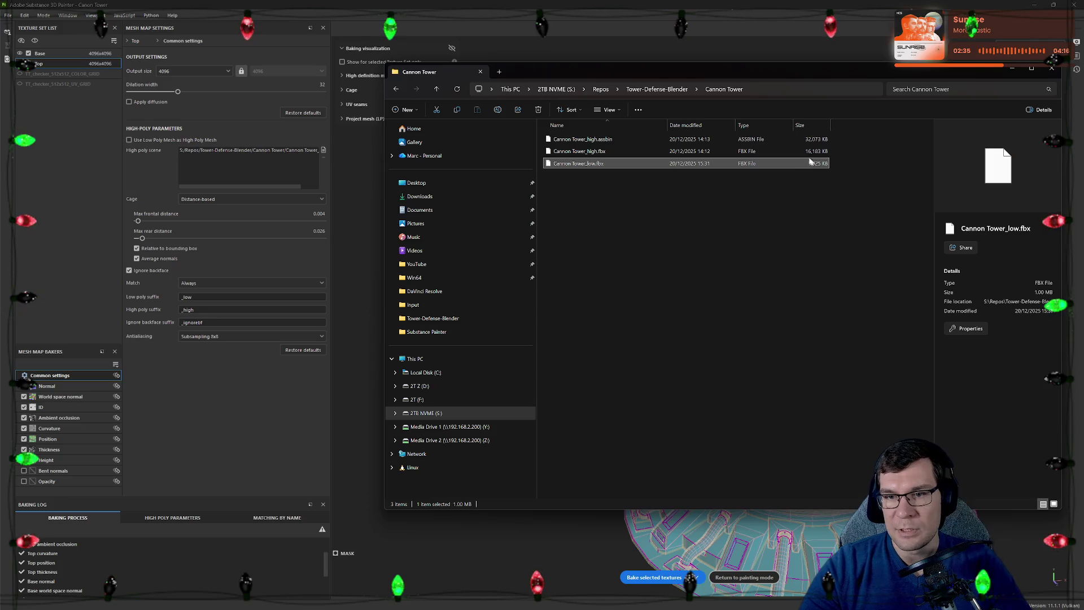
{"action": "key", "text": "Up"}
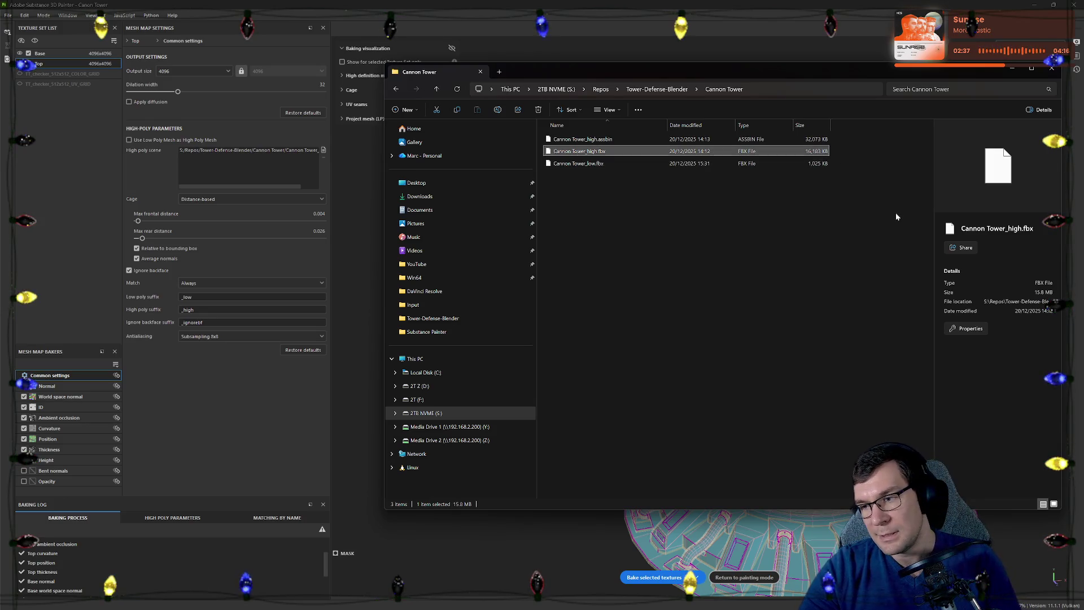
{"action": "left_click", "coordinate": [427, 4]}
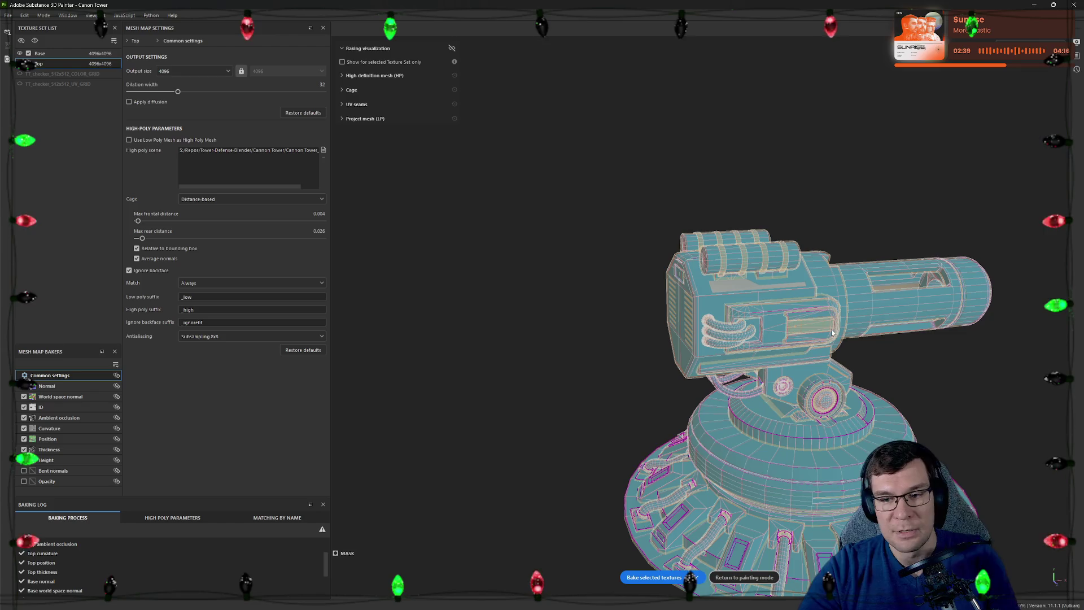
Orbit around the baking cage on the cannon, pipes and housing, then return to painting mode
{"action": "middle_click_drag", "start_coordinate": [867, 371], "coordinate": [599, 258]}
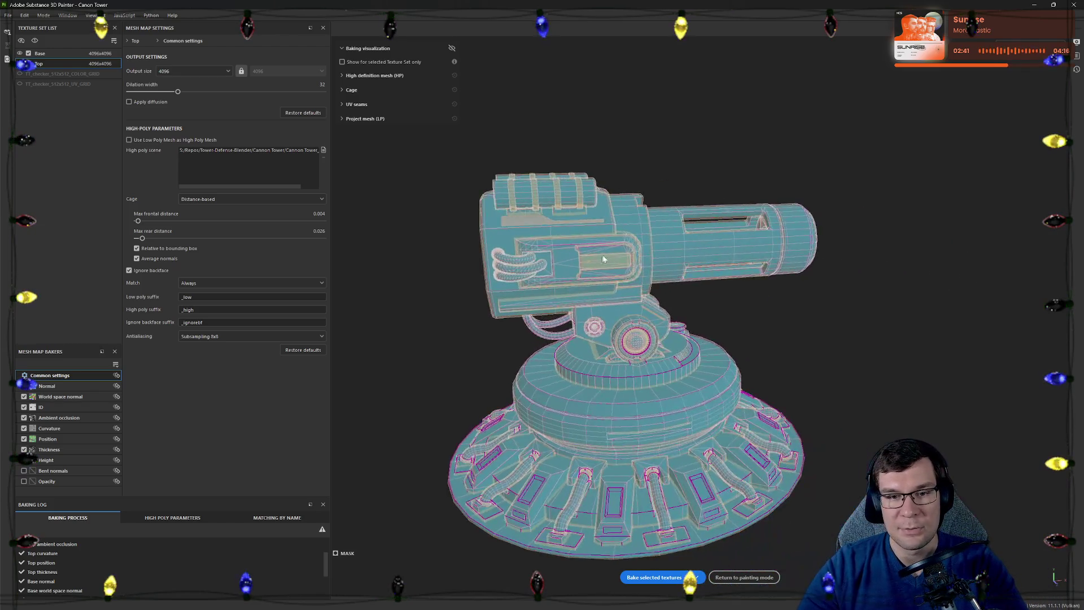
{"action": "left_click_drag", "start_coordinate": [599, 258], "coordinate": [825, 262], "text": "alt"}
{"action": "scroll", "coordinate": [757, 218], "scroll_direction": "up", "scroll_amount": 5}
{"action": "mouse_move", "coordinate": [649, 321]}
{"action": "left_mouse_down", "text": "alt"}
{"action": "mouse_move", "coordinate": [937, 341]}
{"action": "mouse_move", "coordinate": [752, 353]}
{"action": "left_mouse_up", "text": "alt"}
{"action": "scroll", "coordinate": [752, 353], "scroll_direction": "up", "scroll_amount": 3}
{"action": "scroll", "coordinate": [448, 259], "scroll_direction": "up", "scroll_amount": 3}
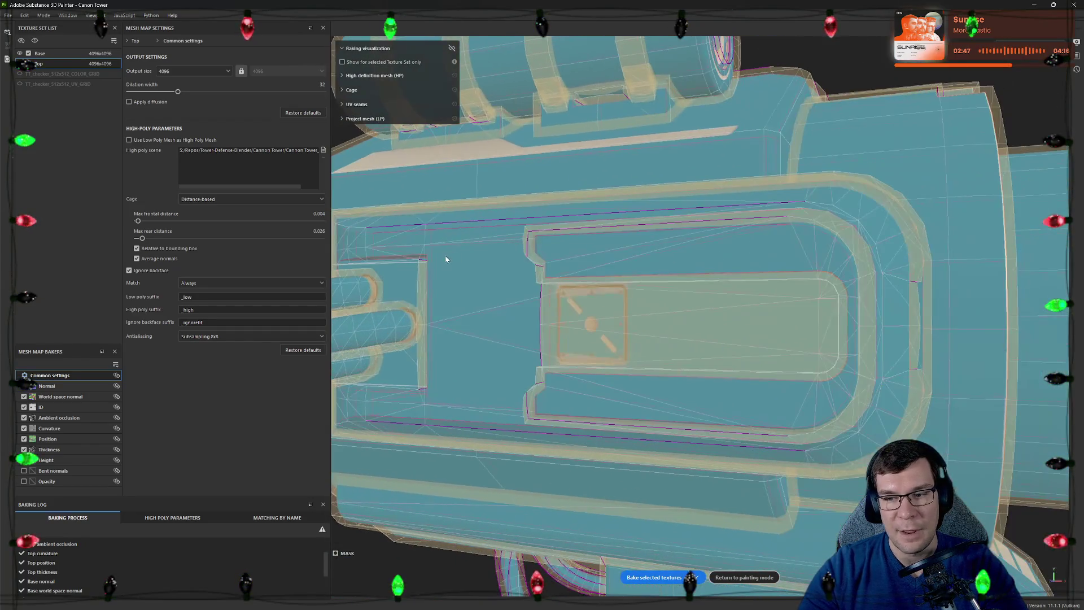
{"action": "scroll", "coordinate": [447, 259], "scroll_direction": "down", "scroll_amount": 3}
{"action": "mouse_move", "coordinate": [447, 259]}
{"action": "left_mouse_down", "text": "alt"}
{"action": "mouse_move", "coordinate": [592, 239]}
{"action": "mouse_move", "coordinate": [591, 251]}
{"action": "mouse_move", "coordinate": [733, 272]}
{"action": "left_mouse_up", "text": "alt"}
{"action": "scroll", "coordinate": [734, 271], "scroll_direction": "up", "scroll_amount": 5}
{"action": "middle_click_drag", "start_coordinate": [733, 272], "coordinate": [719, 273], "text": "alt"}
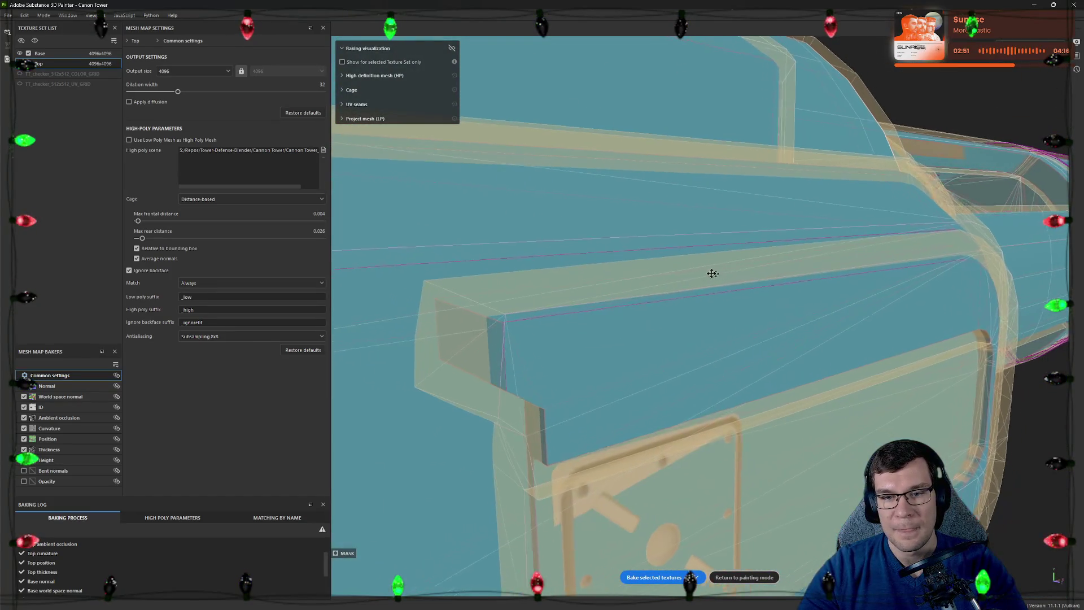
{"action": "scroll", "coordinate": [719, 274], "scroll_direction": "down", "scroll_amount": 2}
{"action": "scroll", "coordinate": [799, 347], "scroll_direction": "down", "scroll_amount": 2}
{"action": "scroll", "coordinate": [799, 346], "scroll_direction": "down", "scroll_amount": 2}
{"action": "scroll", "coordinate": [866, 88], "scroll_direction": "down", "scroll_amount": 2}
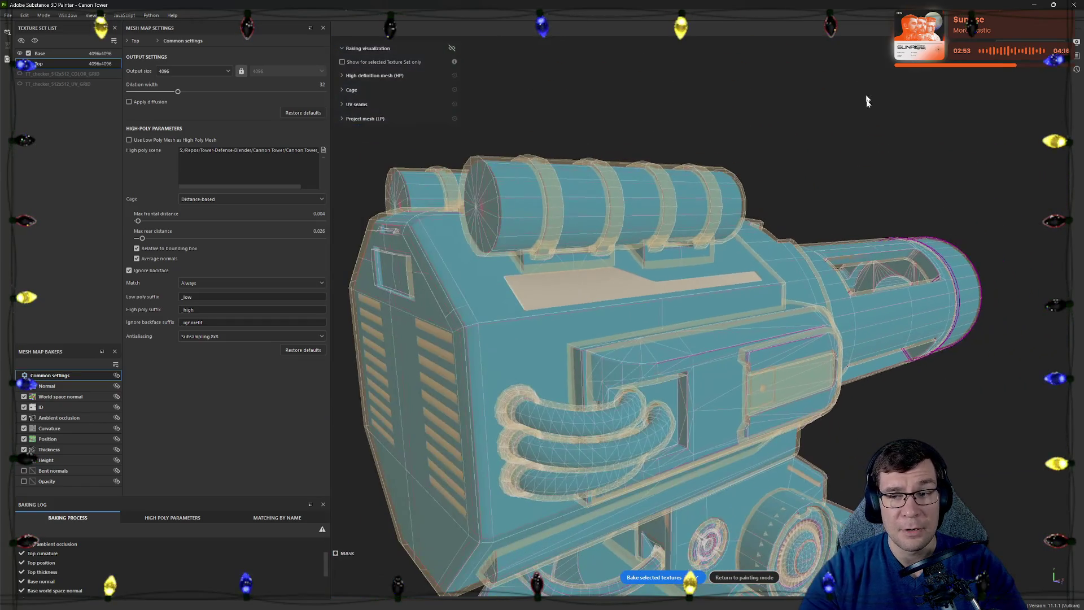
{"action": "mouse_move", "coordinate": [865, 88]}
{"action": "left_mouse_down", "text": "alt"}
{"action": "mouse_move", "coordinate": [846, 335]}
{"action": "mouse_move", "coordinate": [881, 376]}
{"action": "mouse_move", "coordinate": [978, 400]}
{"action": "mouse_move", "coordinate": [977, 367]}
{"action": "mouse_move", "coordinate": [738, 381]}
{"action": "mouse_move", "coordinate": [807, 306]}
{"action": "left_mouse_up", "text": "alt"}
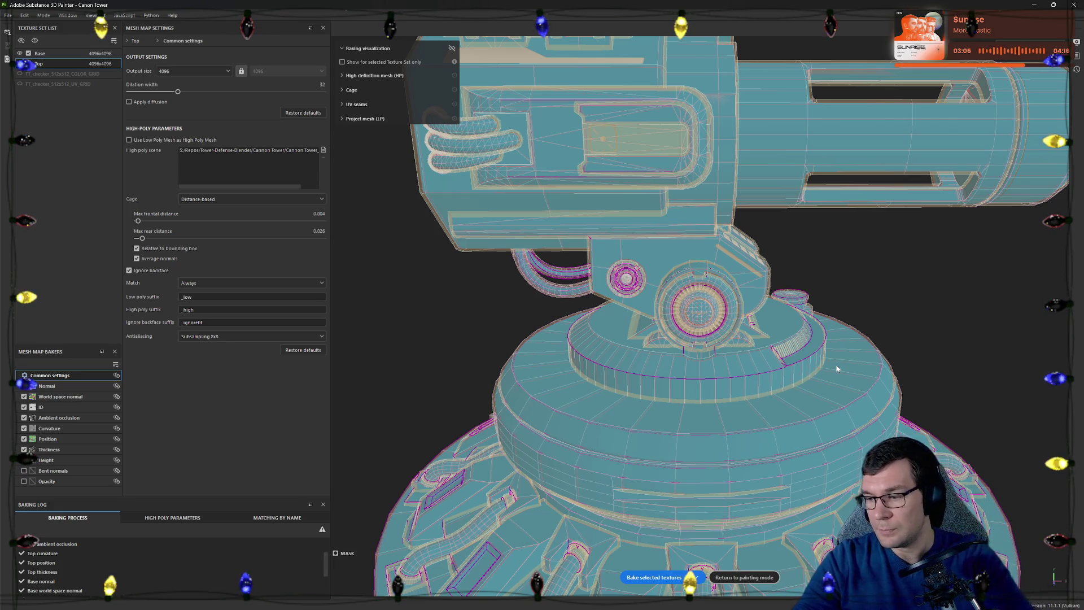
{"action": "left_click_drag", "start_coordinate": [864, 302], "coordinate": [820, 197], "text": "alt"}
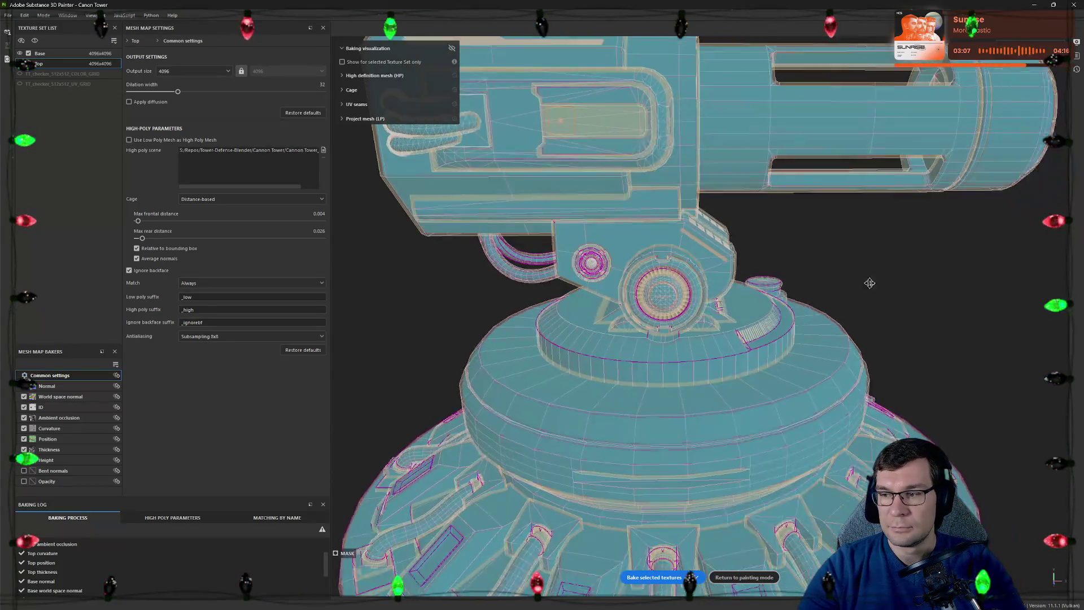
{"action": "scroll", "coordinate": [819, 198], "scroll_direction": "down", "scroll_amount": 2}
{"action": "left_click", "coordinate": [744, 577]}
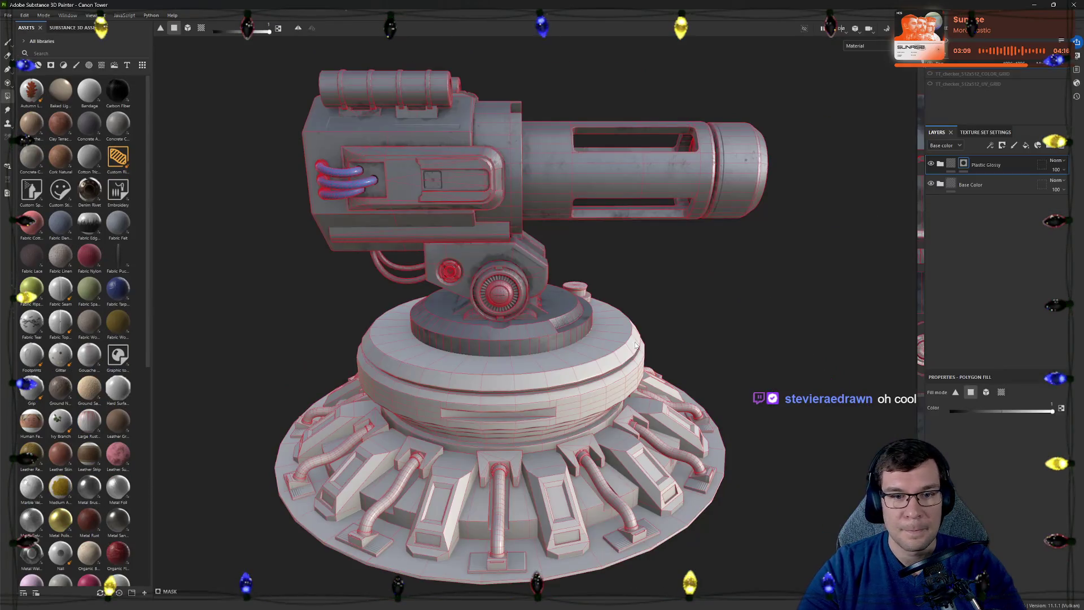
Switch to the paint brush and select the Plastic Base fill inside the expanded Plastic Glossy folder
{"action": "left_click_drag", "start_coordinate": [677, 273], "coordinate": [689, 291], "text": "alt"}
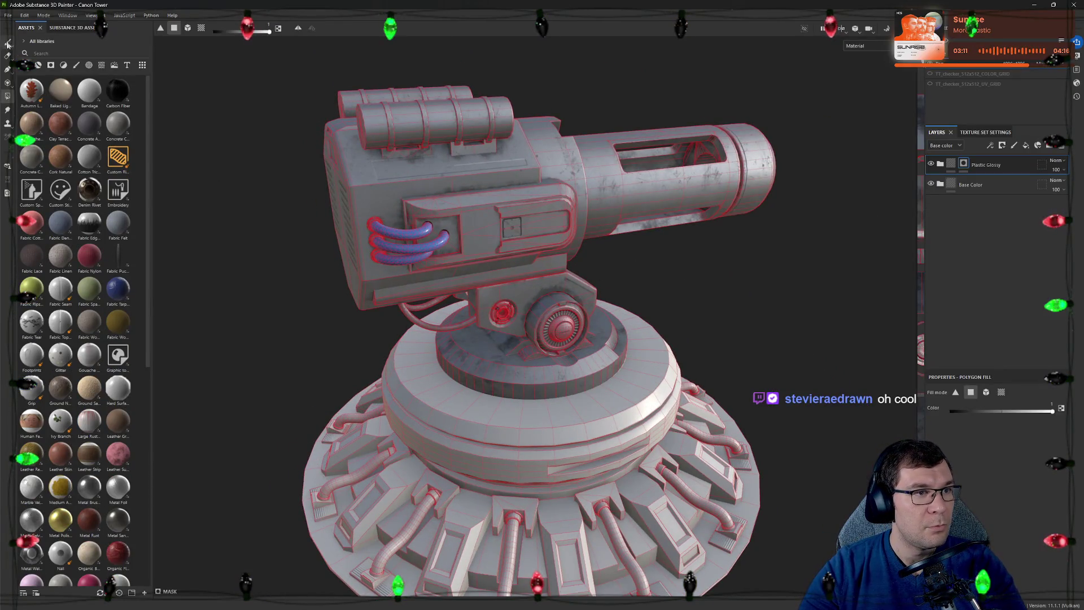
{"action": "key", "text": "1"}
{"action": "scroll", "coordinate": [250, 192], "scroll_direction": "up", "scroll_amount": 2}
{"action": "scroll", "coordinate": [776, 337], "scroll_direction": "up", "scroll_amount": 2}
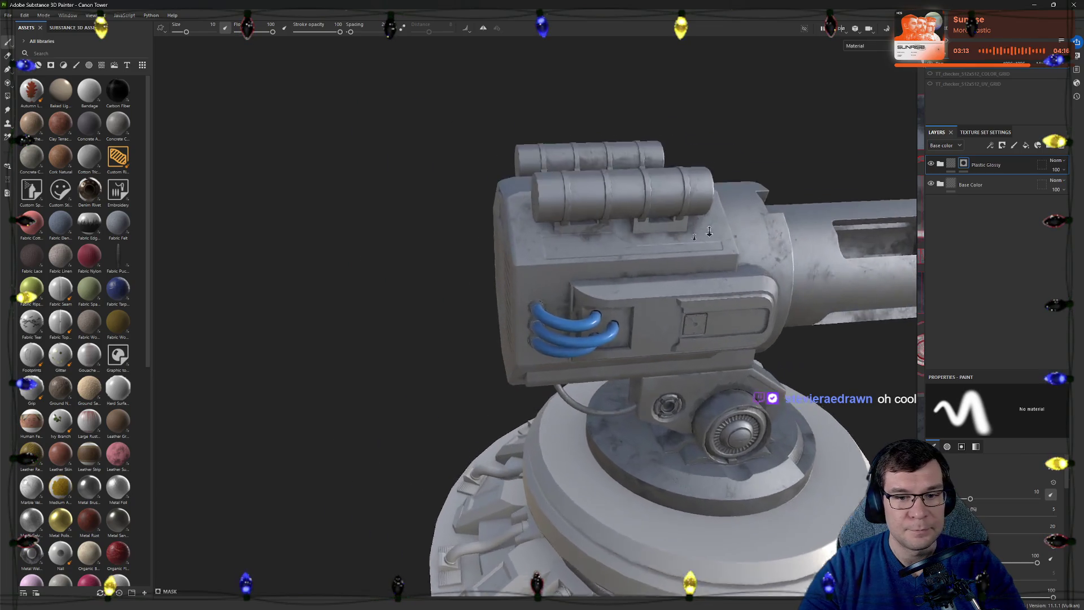
{"action": "scroll", "coordinate": [775, 337], "scroll_direction": "up", "scroll_amount": 3}
{"action": "left_click_drag", "start_coordinate": [746, 337], "coordinate": [830, 322], "text": "alt"}
{"action": "left_click", "coordinate": [940, 163]}
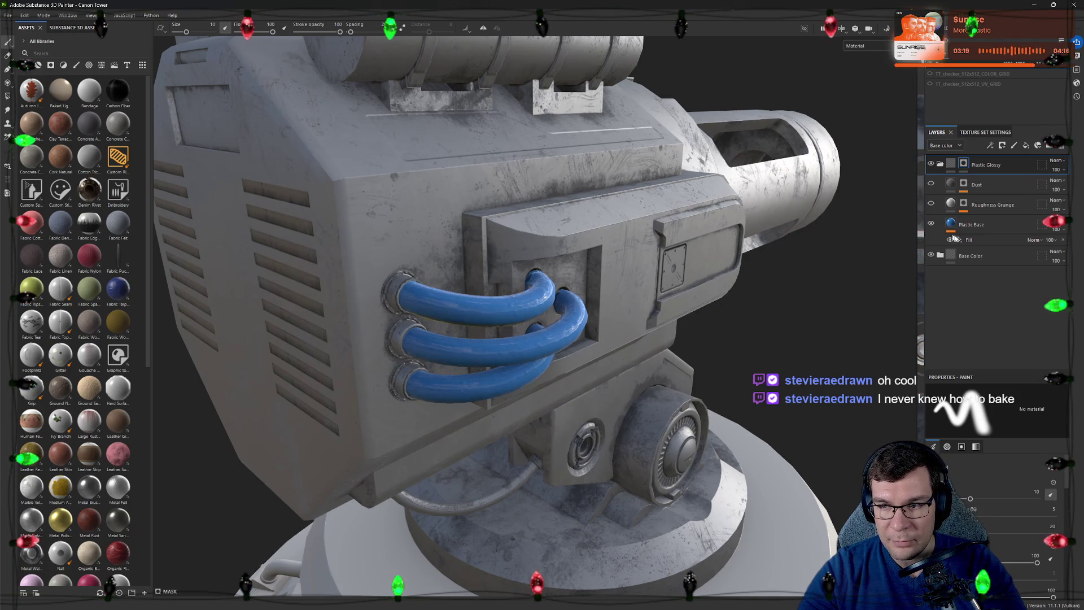
{"action": "left_click", "coordinate": [956, 241]}
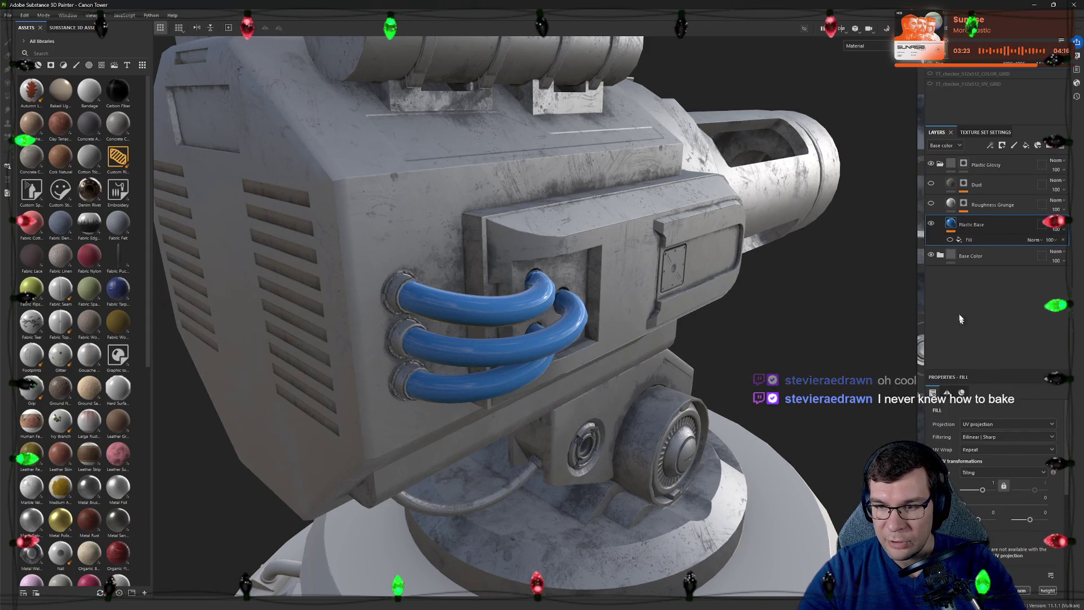
{"action": "scroll", "coordinate": [993, 534], "scroll_direction": "down", "scroll_amount": 5}
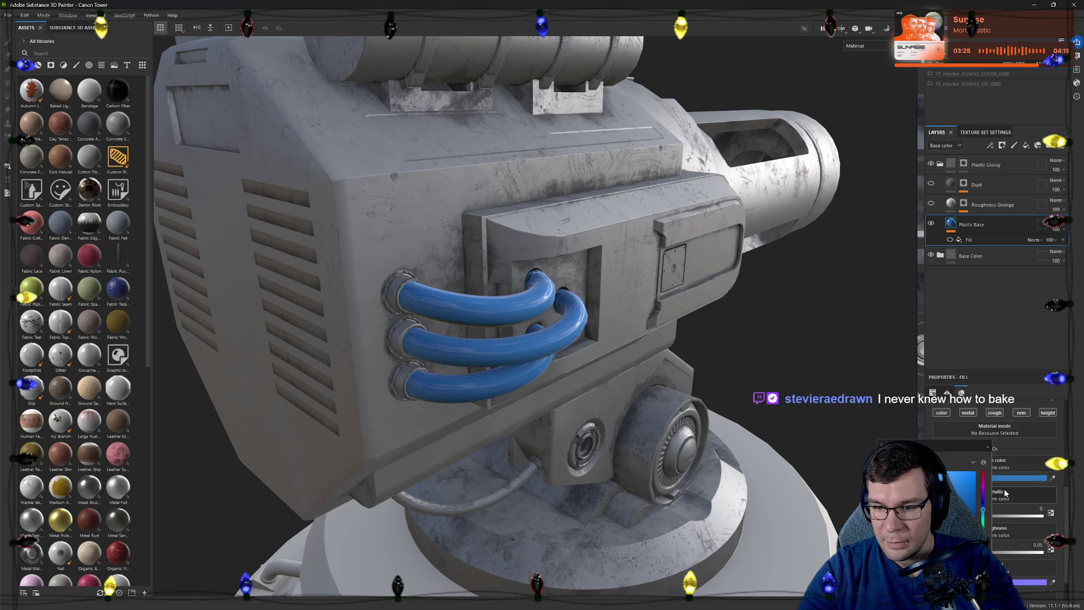
Darken the pipes' Plastic Base fill colour to black
{"action": "left_click_drag", "start_coordinate": [1004, 492], "coordinate": [974, 528]}
{"action": "left_click_drag", "start_coordinate": [932, 474], "coordinate": [932, 491]}
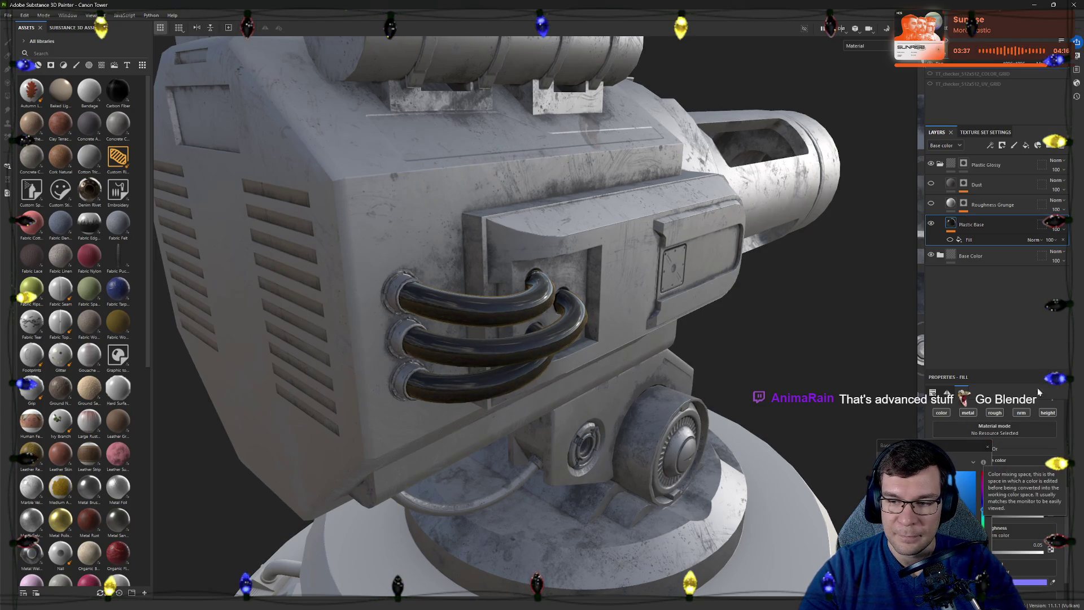
{"action": "scroll", "coordinate": [618, 360], "scroll_direction": "up", "scroll_amount": 3}
{"action": "scroll", "coordinate": [617, 360], "scroll_direction": "up", "scroll_amount": 2}
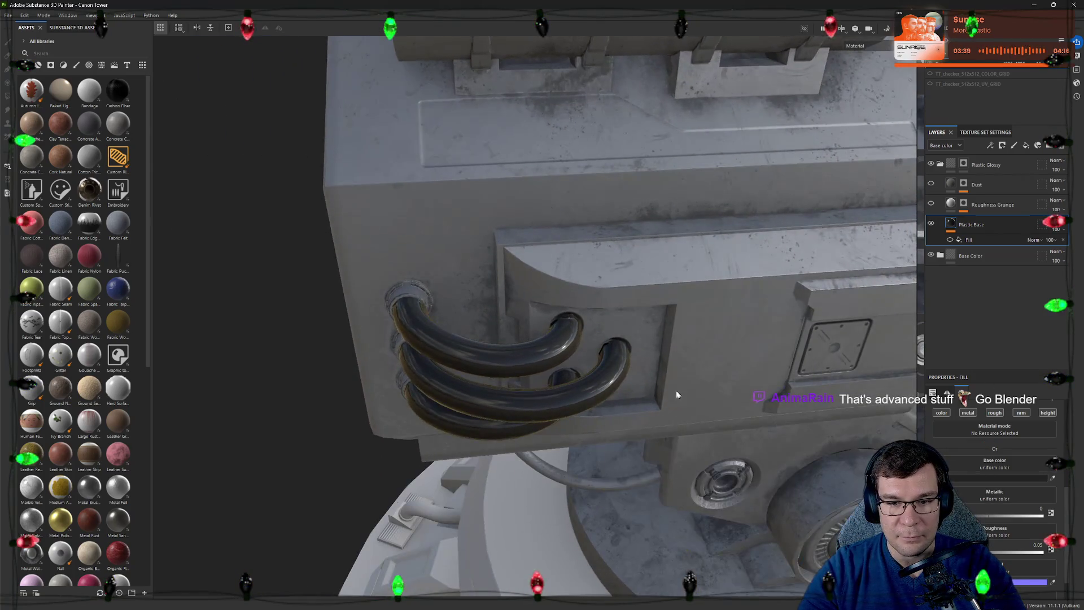
{"action": "scroll", "coordinate": [677, 391], "scroll_direction": "up", "scroll_amount": 2}
{"action": "scroll", "coordinate": [677, 391], "scroll_direction": "up", "scroll_amount": 2}
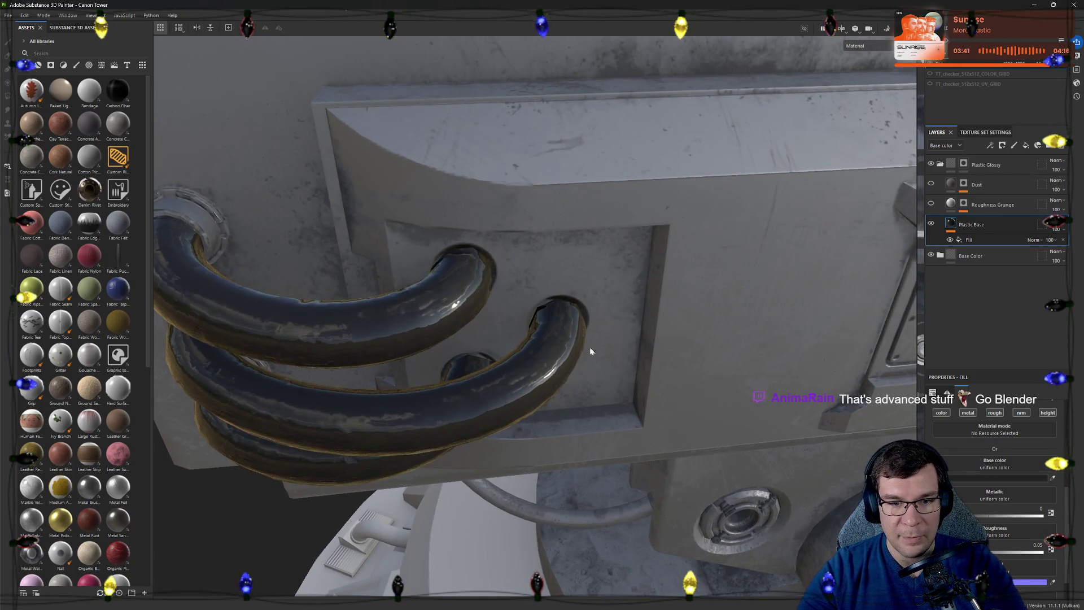
Re-enable the Roughness Grunge layer so the black pipes' gloss breaks up
{"action": "left_click_drag", "start_coordinate": [594, 350], "coordinate": [945, 207], "text": "alt"}
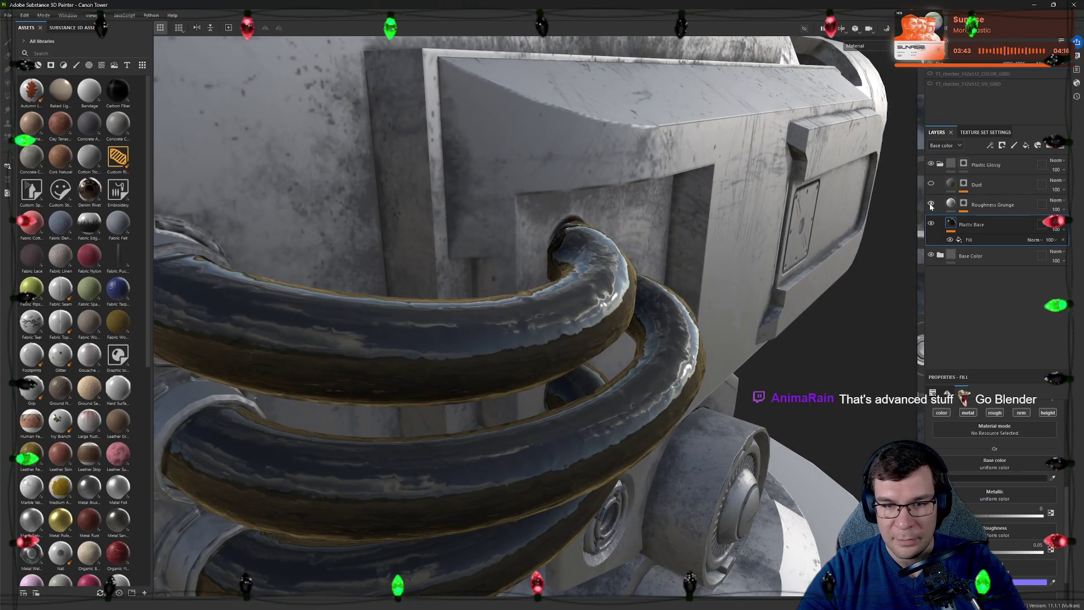
{"action": "left_click", "coordinate": [930, 204]}
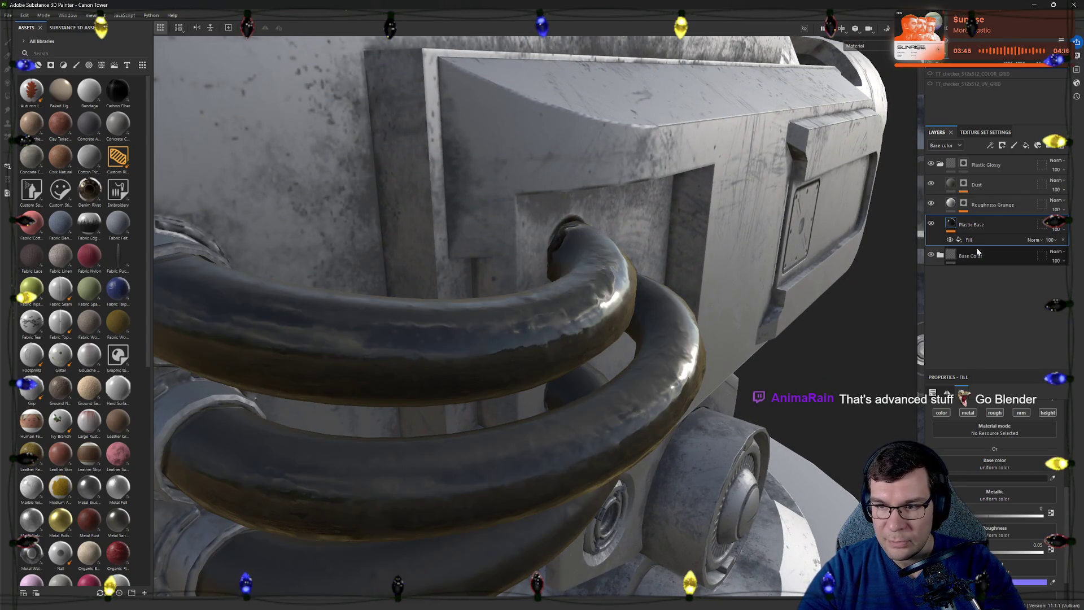
{"action": "left_click", "coordinate": [965, 239]}
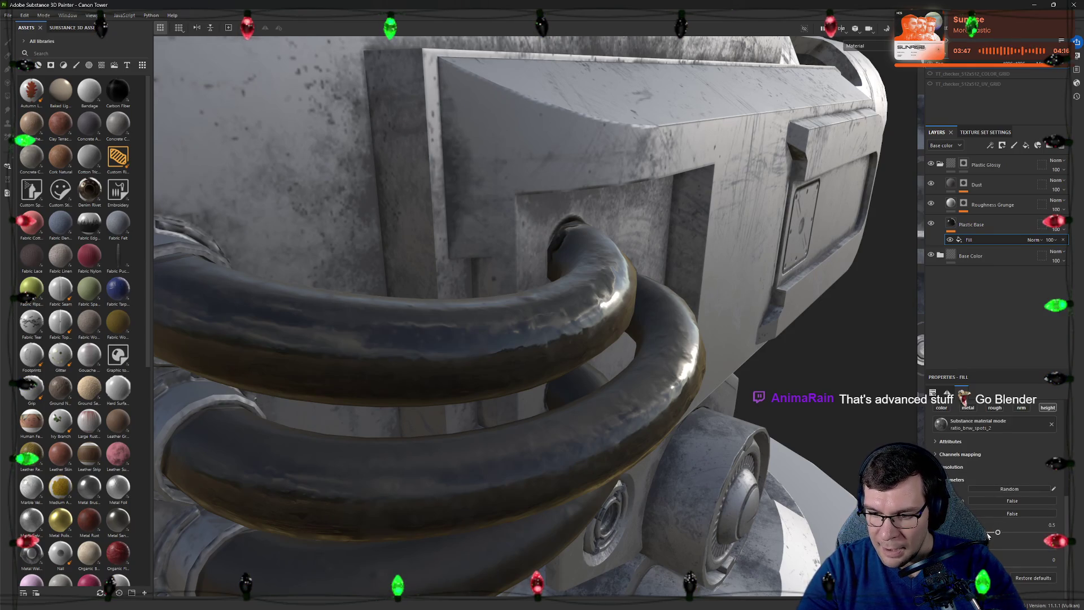
{"action": "scroll", "coordinate": [935, 449], "scroll_direction": "up", "scroll_amount": 1}
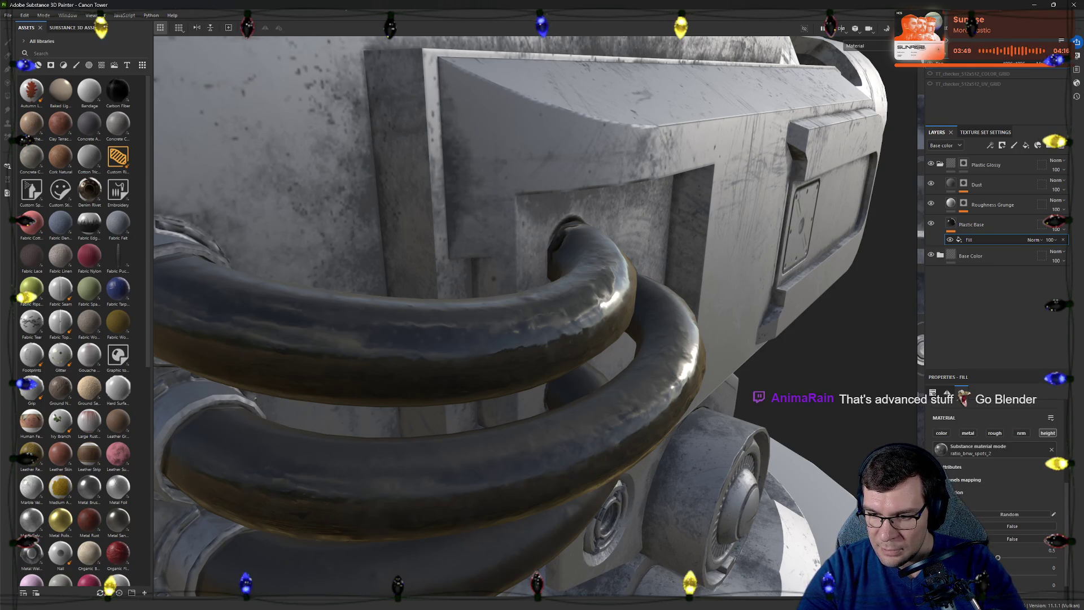
Lower the fill's material parameter to about 0.3 in its expanded settings
{"action": "left_click", "coordinate": [957, 480]}
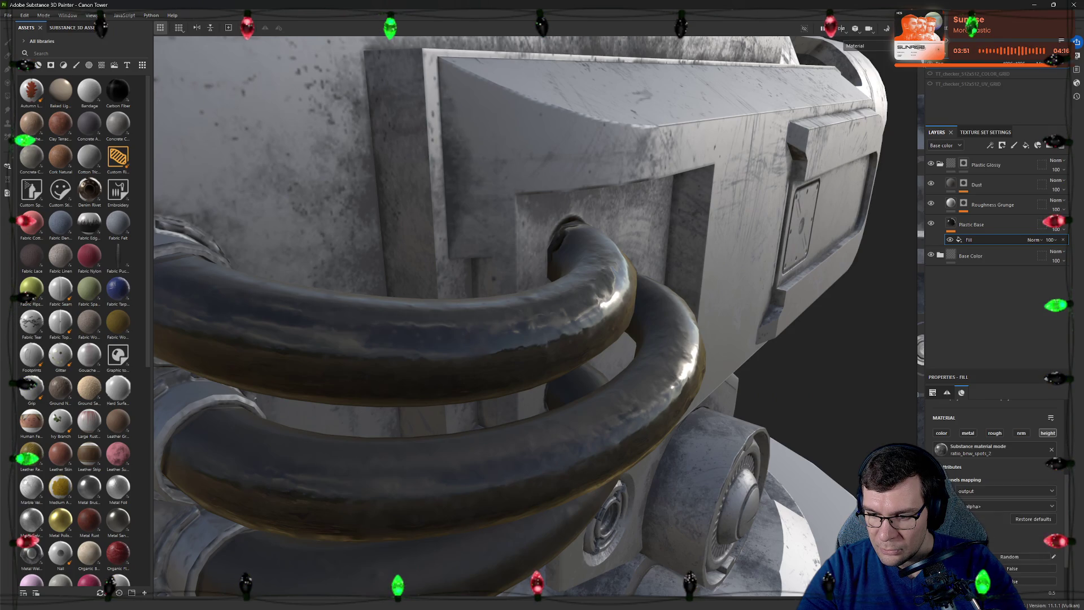
{"action": "left_click", "coordinate": [957, 479]}
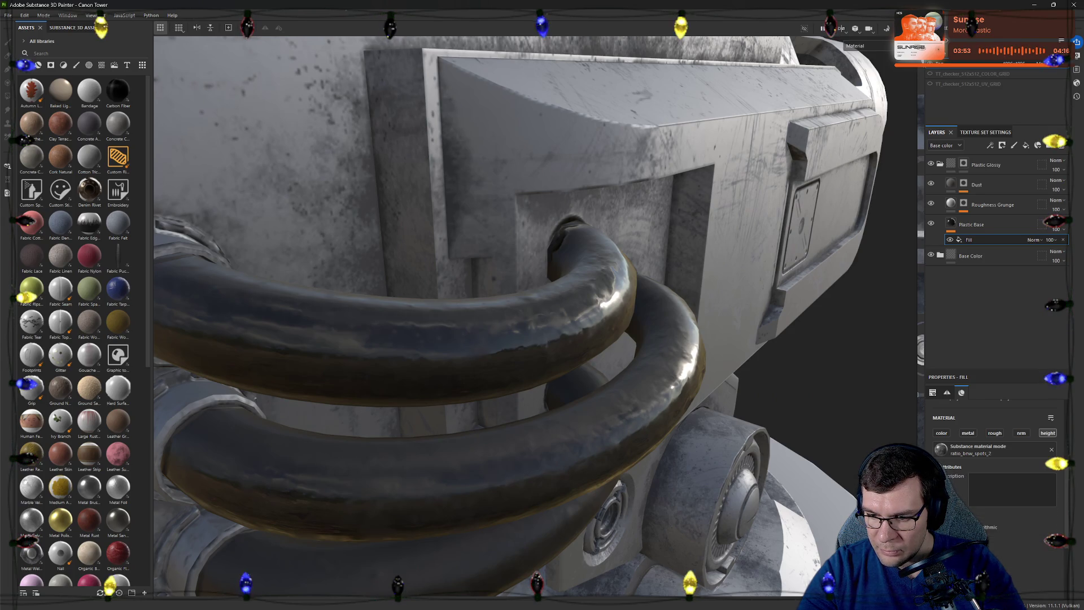
{"action": "left_click", "coordinate": [956, 492]}
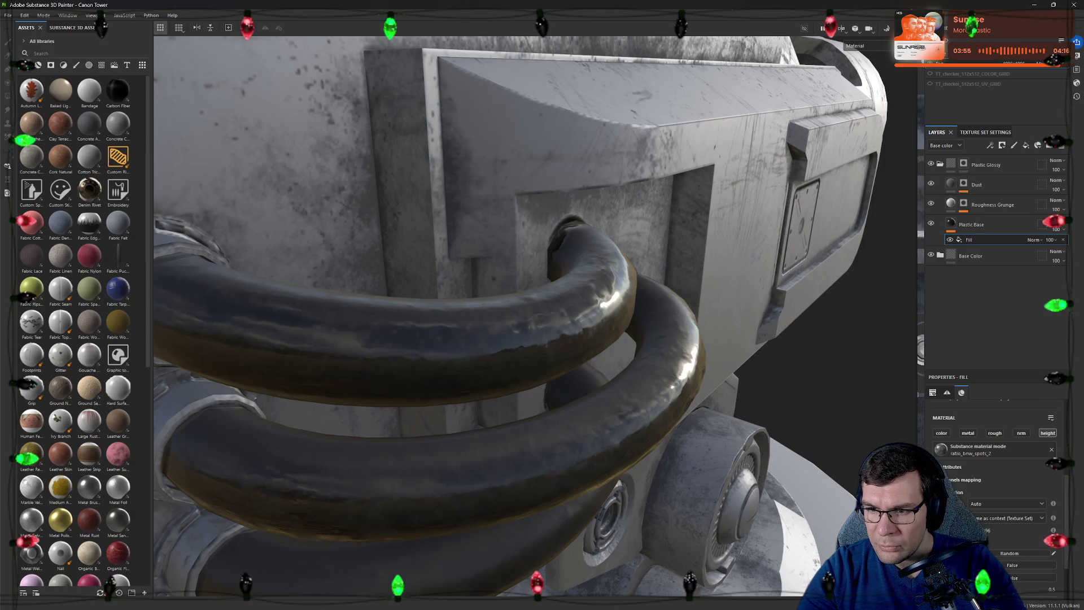
{"action": "scroll", "coordinate": [995, 491], "scroll_direction": "down", "scroll_amount": 1}
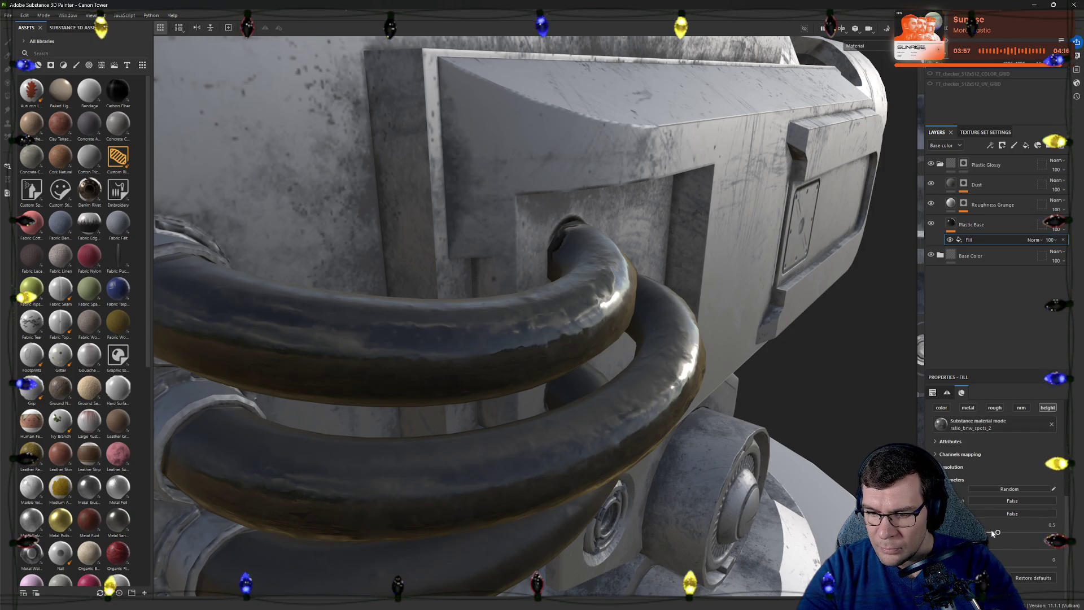
{"action": "left_click_drag", "start_coordinate": [995, 534], "coordinate": [985, 534]}
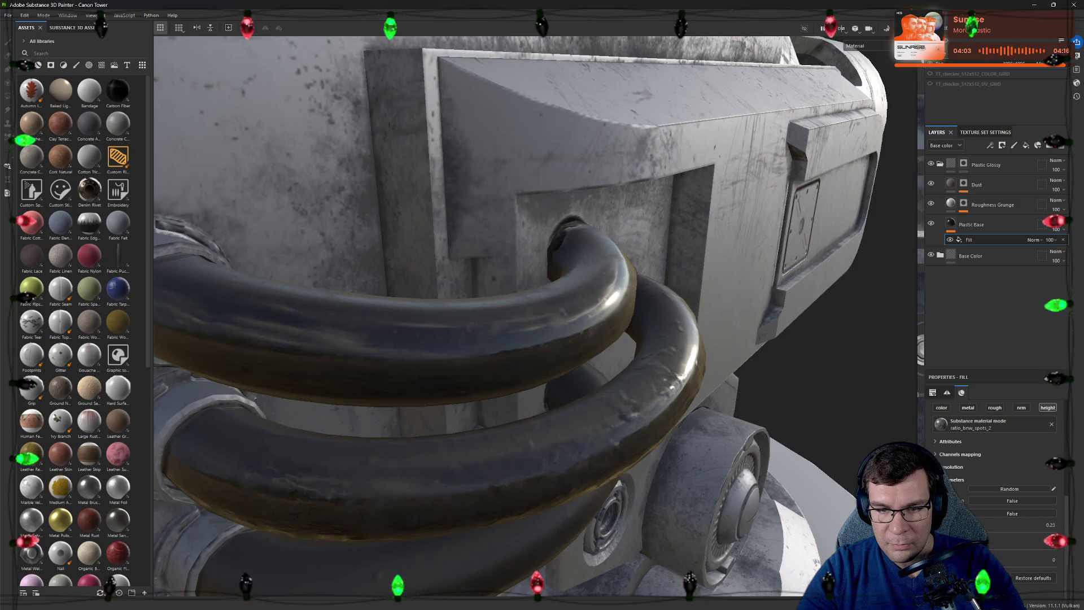
Raise the fill's height so raised spot bumps appear on the black pipes
{"action": "left_click_drag", "start_coordinate": [508, 372], "coordinate": [707, 343], "text": "alt"}
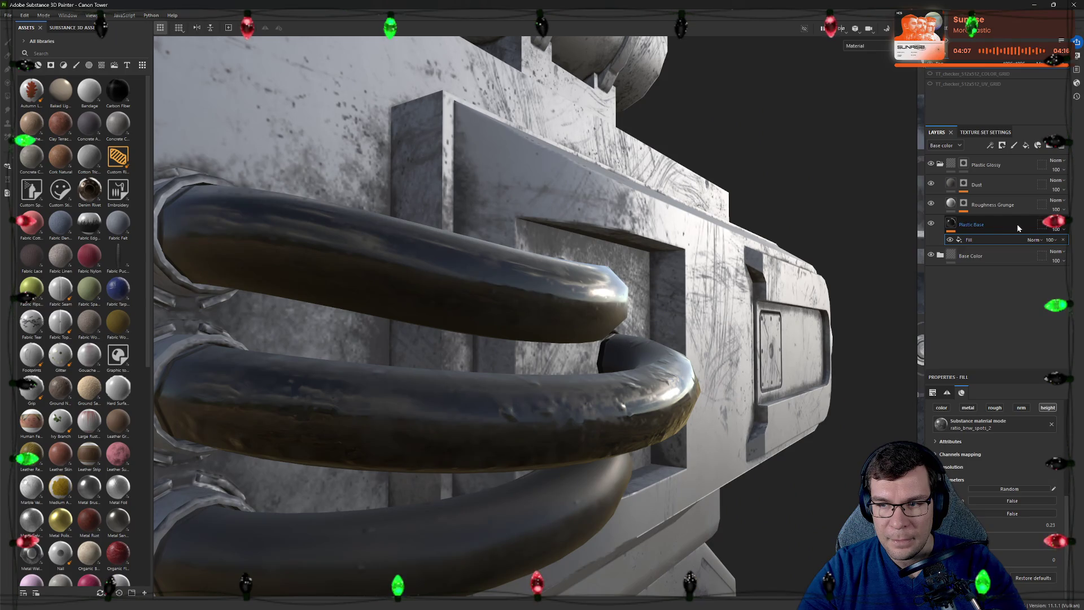
{"action": "mouse_move", "coordinate": [745, 390]}
{"action": "left_mouse_down", "text": "alt"}
{"action": "mouse_move", "coordinate": [809, 397]}
{"action": "mouse_move", "coordinate": [796, 228]}
{"action": "left_mouse_up", "text": "alt"}
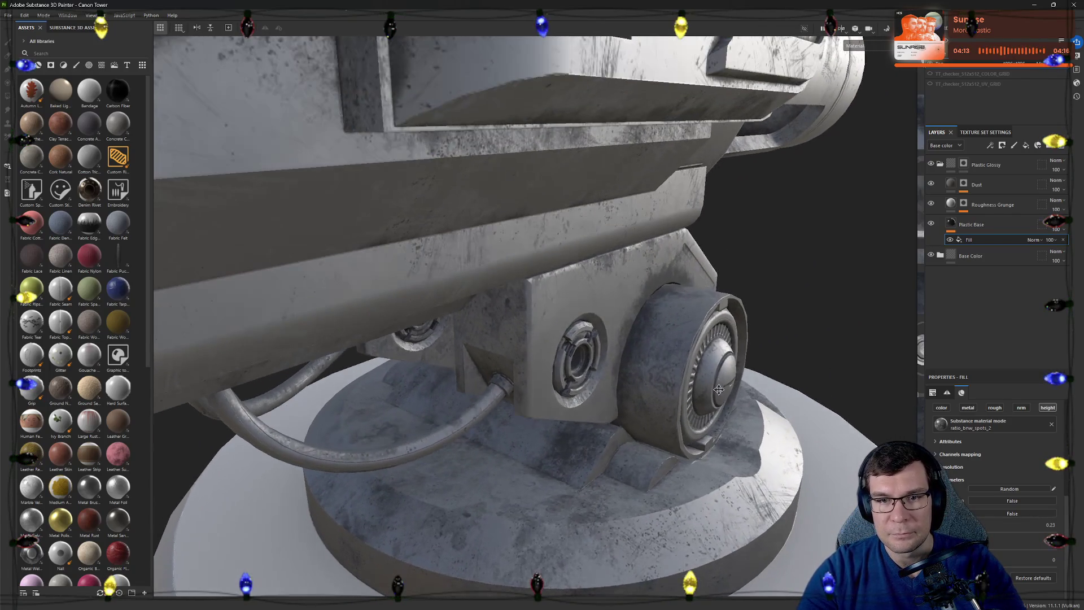
{"action": "mouse_move", "coordinate": [796, 227]}
{"action": "left_mouse_down", "text": "alt"}
{"action": "mouse_move", "coordinate": [573, 274]}
{"action": "mouse_move", "coordinate": [829, 299]}
{"action": "left_mouse_up", "text": "alt"}
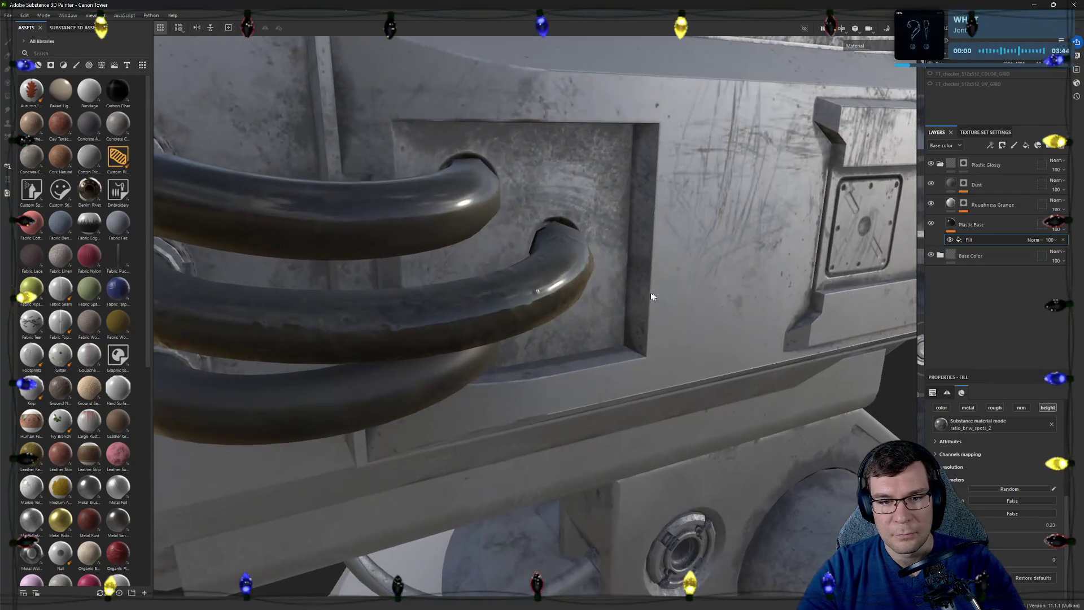
{"action": "left_click_drag", "start_coordinate": [829, 299], "coordinate": [790, 296], "text": "alt"}
{"action": "mouse_move", "coordinate": [989, 534]}
{"action": "left_mouse_down"}
{"action": "mouse_move", "coordinate": [1053, 533]}
{"action": "mouse_move", "coordinate": [1004, 532]}
{"action": "left_mouse_up"}
{"action": "mouse_move", "coordinate": [830, 351]}
{"action": "left_mouse_down", "text": "alt"}
{"action": "mouse_move", "coordinate": [781, 353]}
{"action": "mouse_move", "coordinate": [764, 279]}
{"action": "left_mouse_up", "text": "alt"}
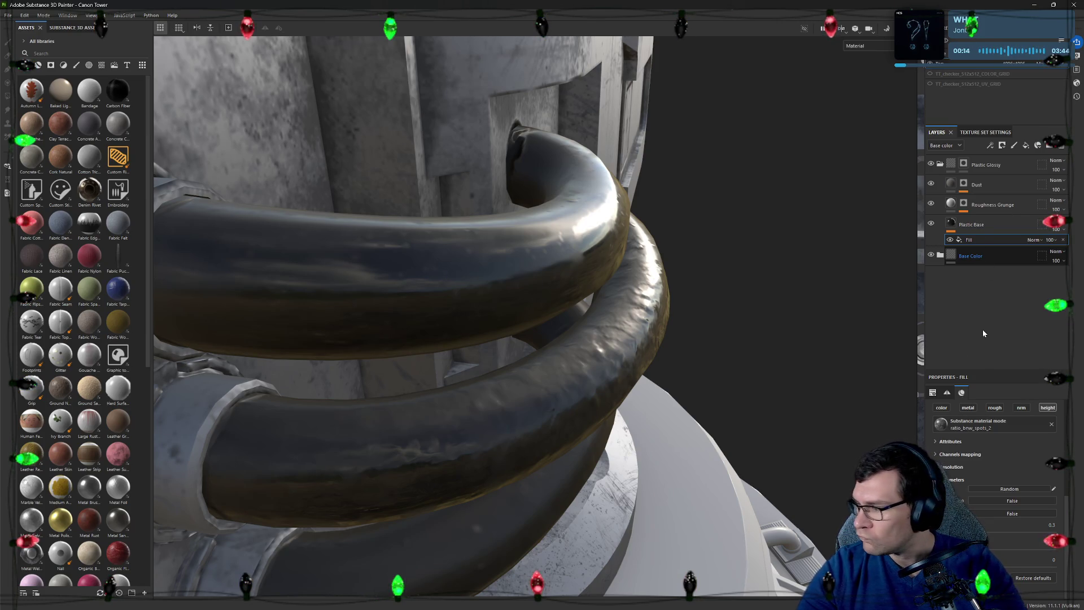
Increase the Roughness Grunge layer's roughness for more matte pipes
{"action": "left_click", "coordinate": [991, 203]}
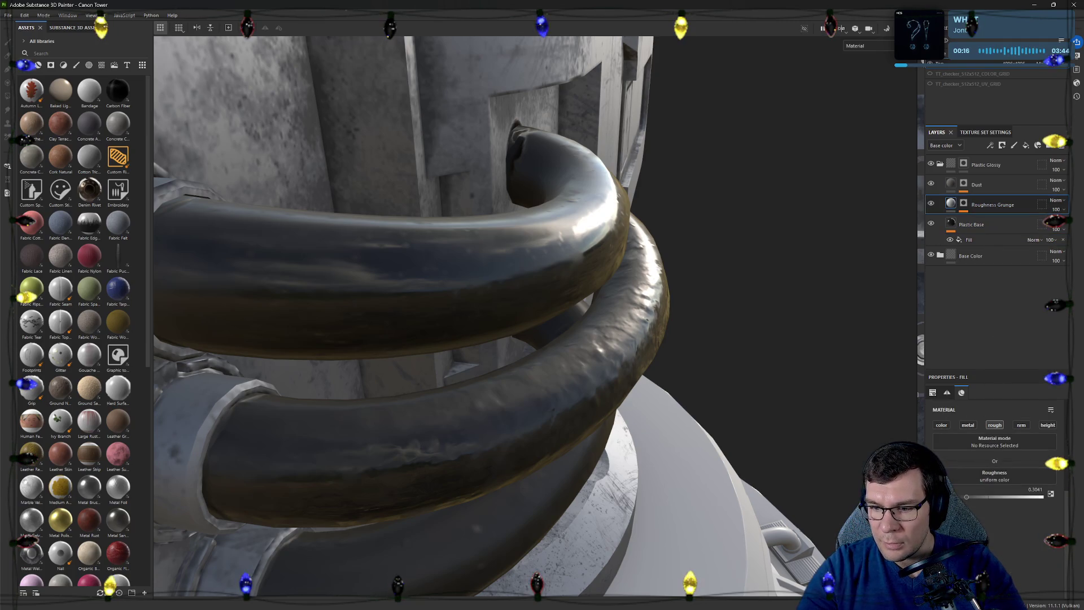
{"action": "left_click_drag", "start_coordinate": [968, 496], "coordinate": [1007, 498]}
{"action": "scroll", "coordinate": [716, 382], "scroll_direction": "down", "scroll_amount": 5}
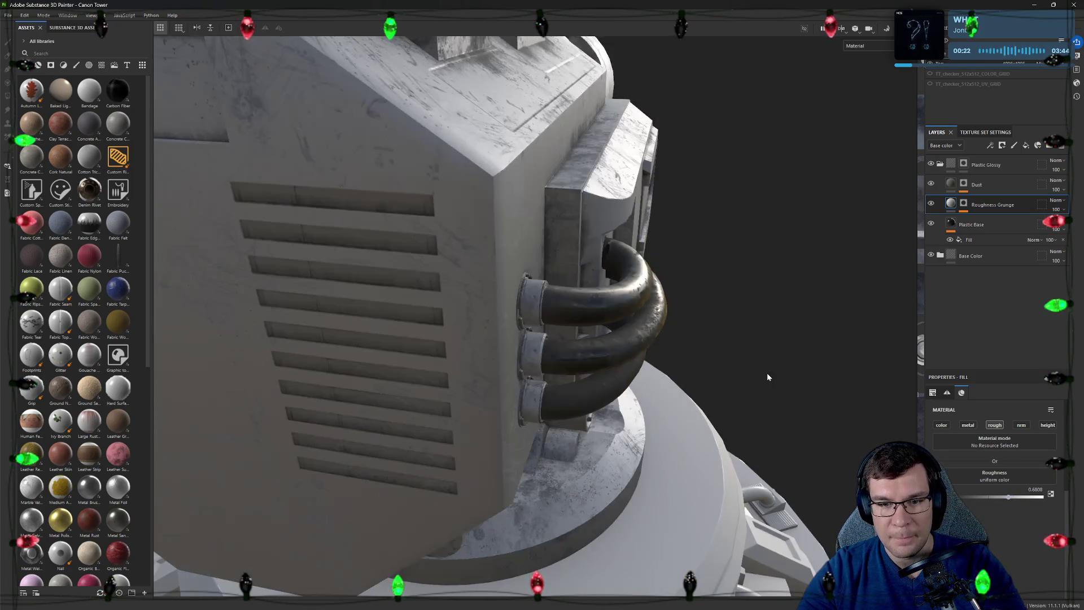
{"action": "mouse_move", "coordinate": [730, 356]}
{"action": "left_mouse_down", "text": "alt"}
{"action": "mouse_move", "coordinate": [601, 345]}
{"action": "mouse_move", "coordinate": [678, 338]}
{"action": "left_mouse_up", "text": "alt"}
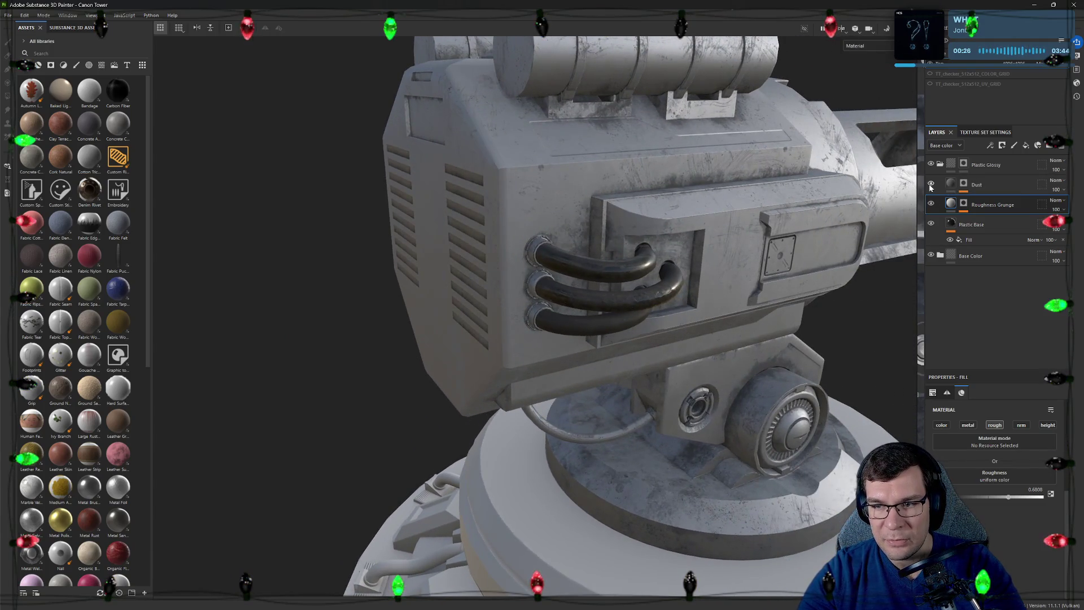
{"action": "left_click_drag", "start_coordinate": [750, 247], "coordinate": [782, 307], "text": "alt"}
{"action": "scroll", "coordinate": [782, 308], "scroll_direction": "up", "scroll_amount": 5}
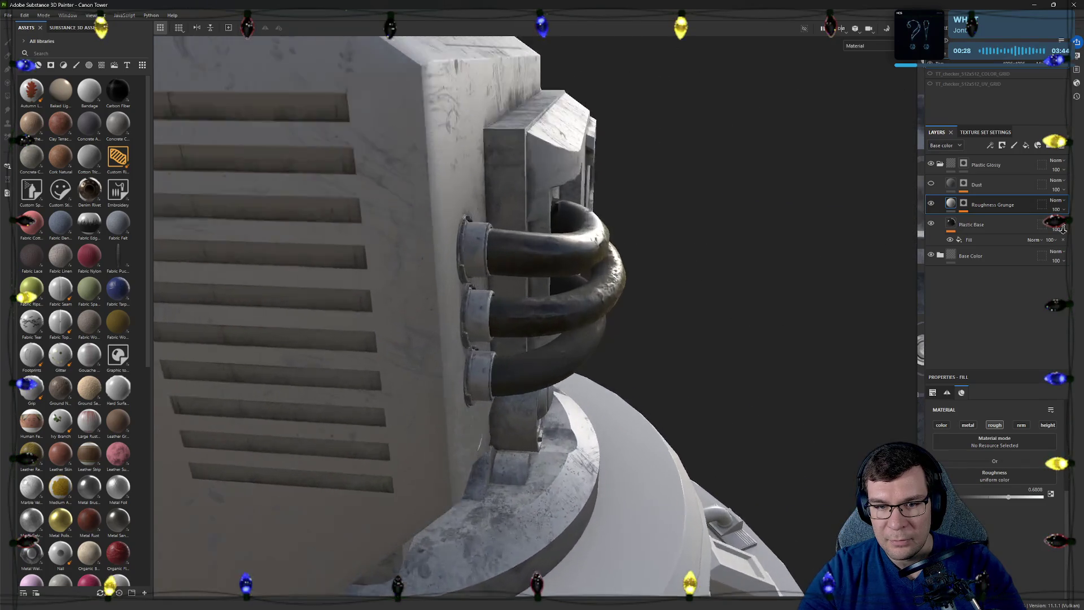
Check the Plastic Base layer and its fill material settings
{"action": "left_click", "coordinate": [1007, 240]}
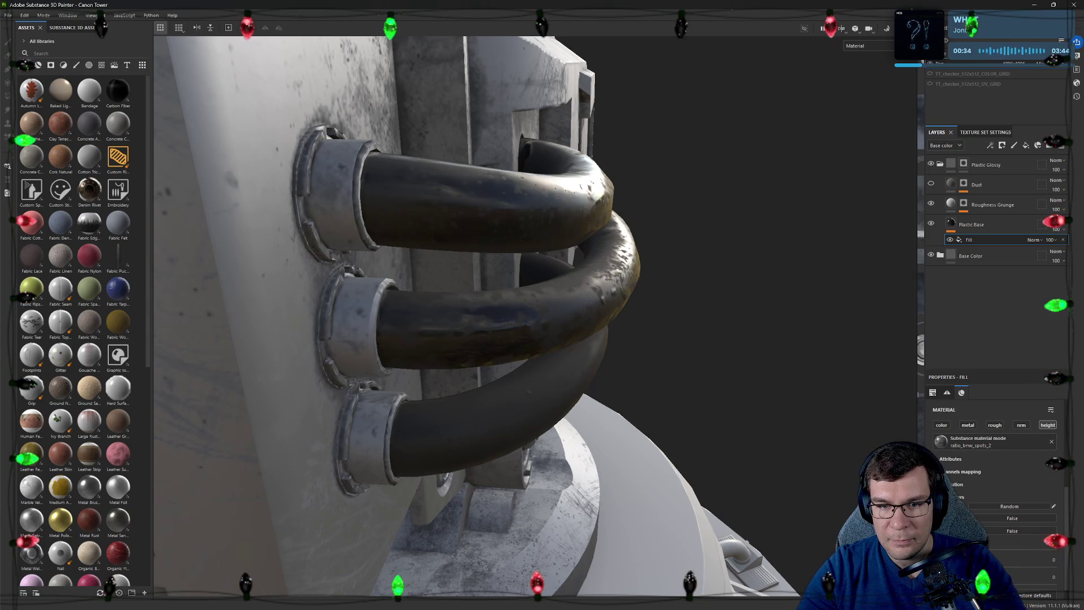
{"action": "left_click", "coordinate": [982, 225]}
{"action": "left_click_drag", "start_coordinate": [804, 356], "coordinate": [734, 425], "text": "alt"}
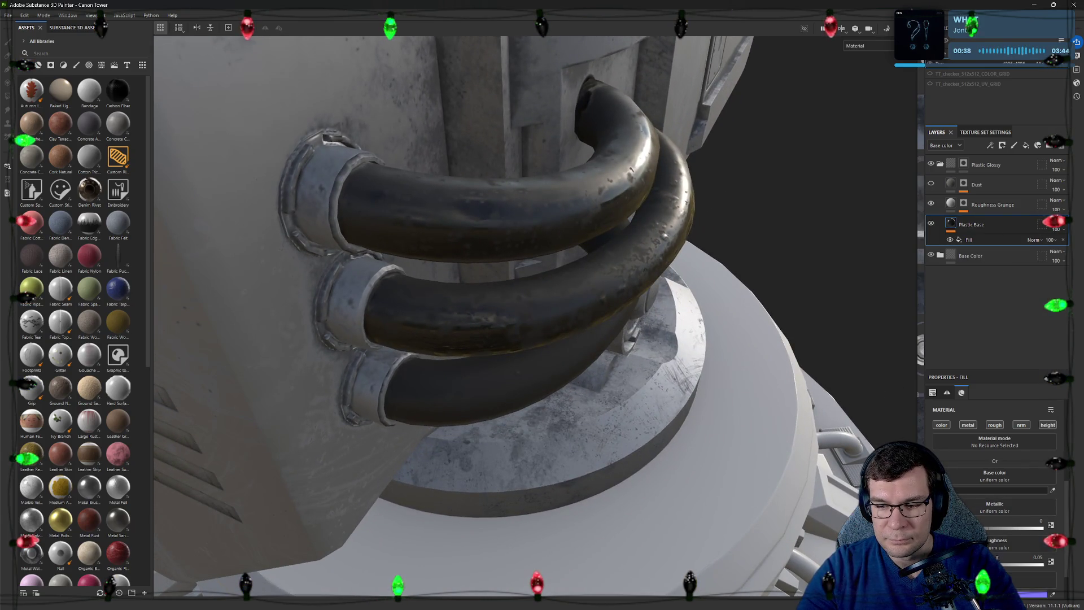
{"action": "scroll", "coordinate": [995, 492], "scroll_direction": "down", "scroll_amount": 1}
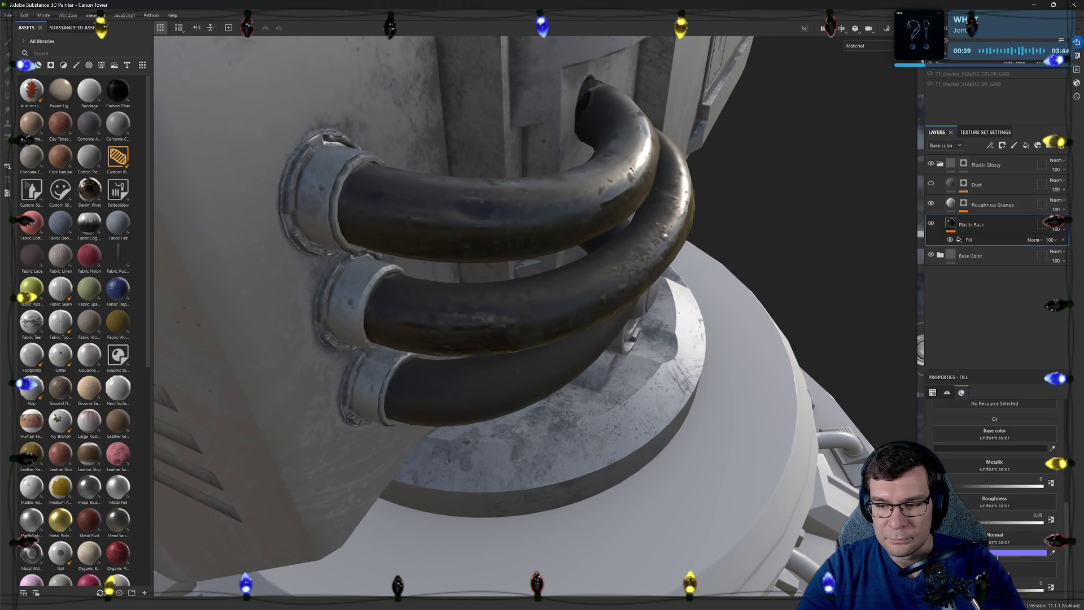
{"action": "left_click", "coordinate": [973, 240]}
Push the grunge roughness higher still, then check the Dust layer's roughness
{"action": "left_click", "coordinate": [994, 207]}
{"action": "mouse_move", "coordinate": [1005, 498]}
{"action": "left_mouse_down"}
{"action": "mouse_move", "coordinate": [1026, 501]}
{"action": "mouse_move", "coordinate": [970, 505]}
{"action": "mouse_move", "coordinate": [983, 505]}
{"action": "left_mouse_up"}
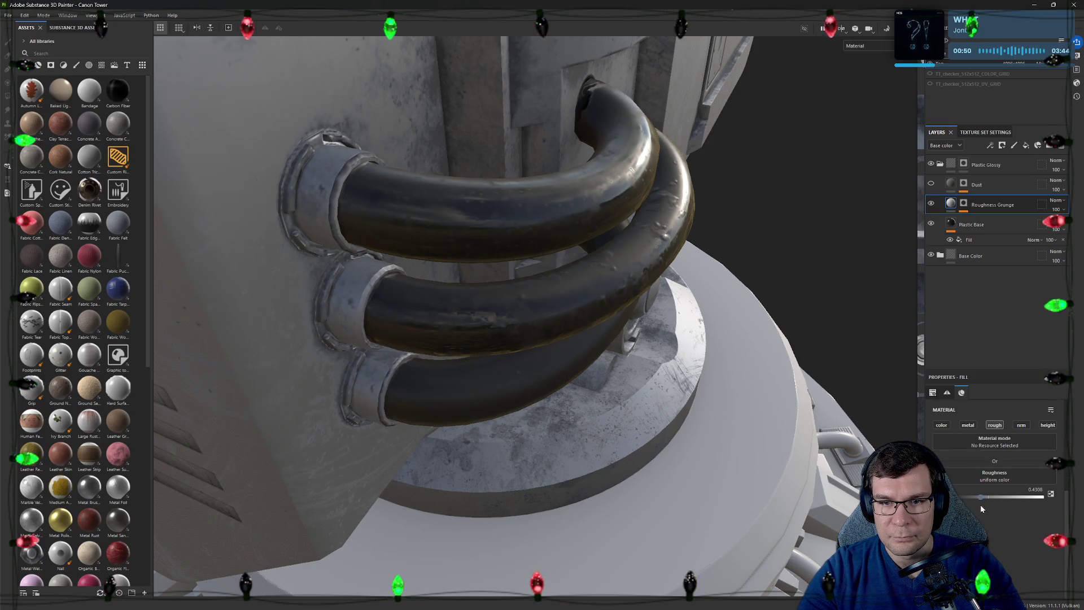
{"action": "left_click", "coordinate": [993, 183]}
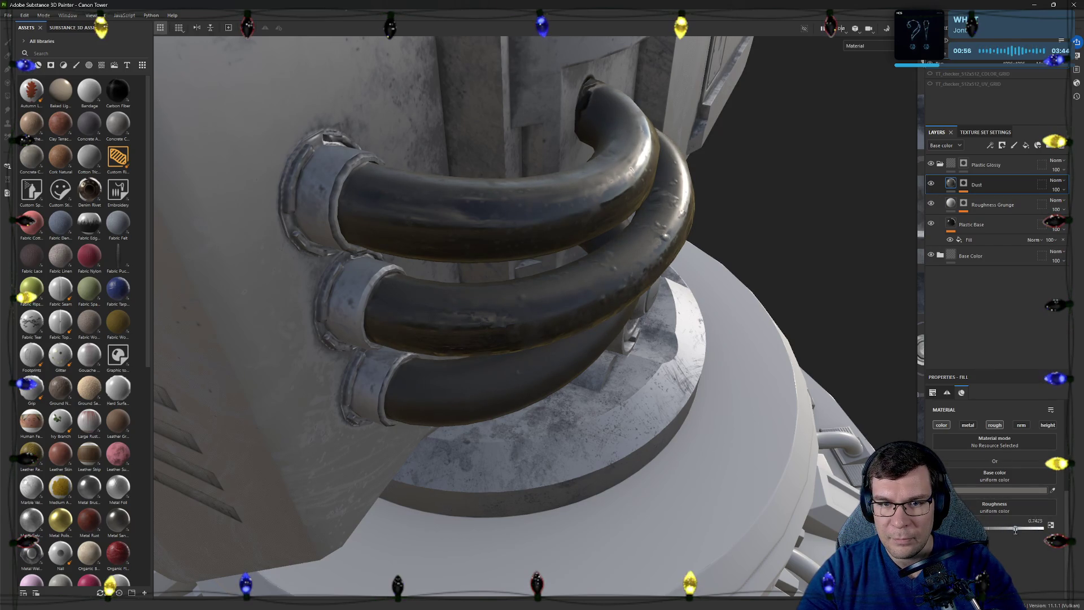
{"action": "mouse_move", "coordinate": [685, 283]}
{"action": "left_mouse_down", "text": "alt"}
{"action": "mouse_move", "coordinate": [700, 310]}
{"action": "mouse_move", "coordinate": [652, 407]}
{"action": "left_mouse_up", "text": "alt"}
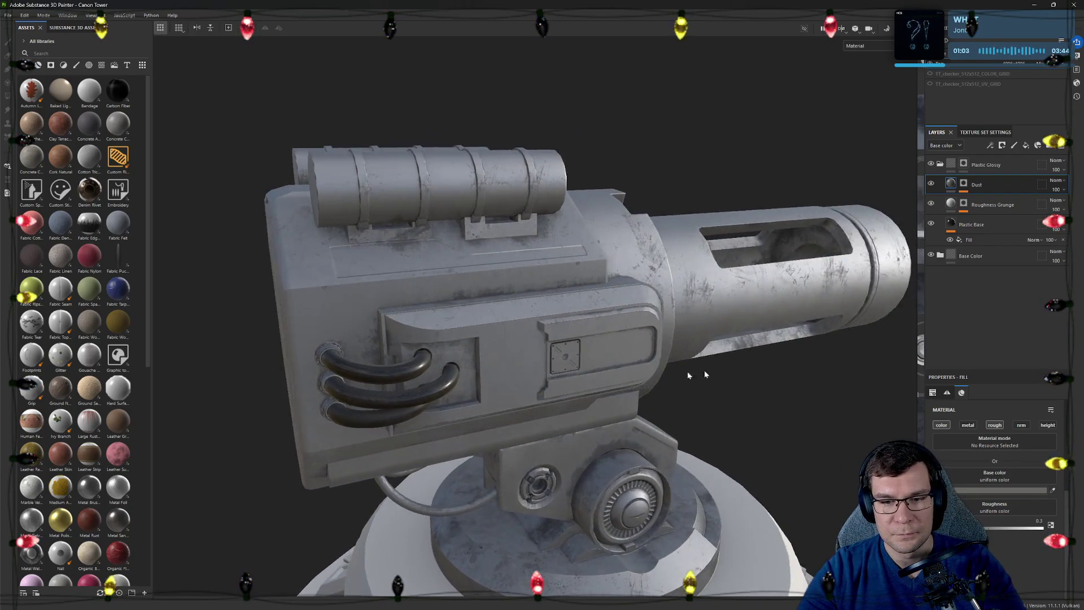
{"action": "mouse_move", "coordinate": [651, 408]}
{"action": "left_mouse_down", "text": "alt"}
{"action": "mouse_move", "coordinate": [691, 381]}
{"action": "mouse_move", "coordinate": [597, 376]}
{"action": "left_mouse_up", "text": "alt"}
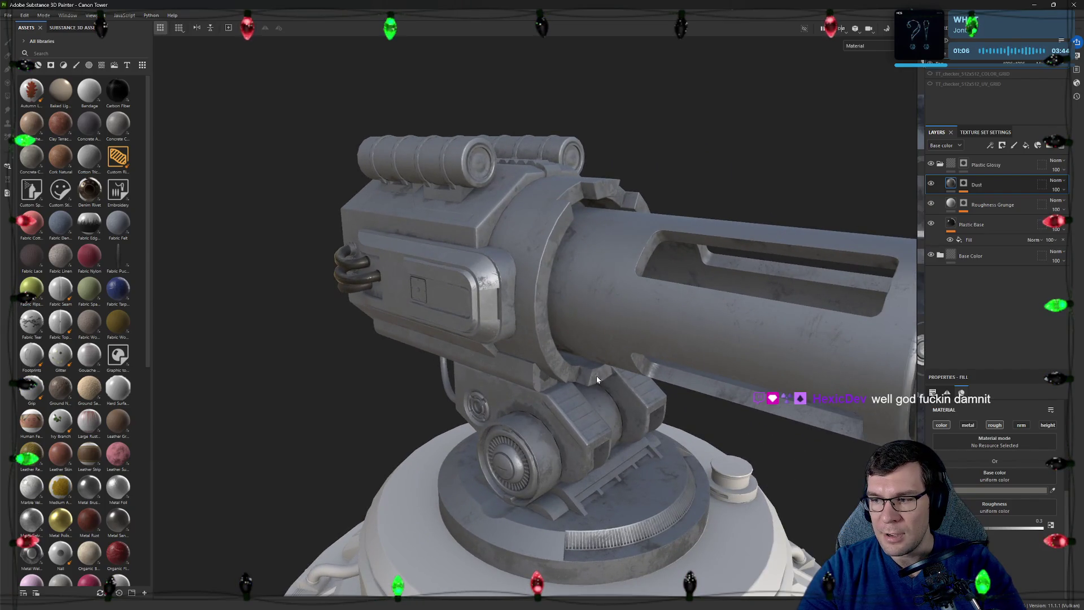
{"action": "mouse_move", "coordinate": [651, 393]}
{"action": "left_mouse_down", "text": "alt"}
{"action": "mouse_move", "coordinate": [434, 245]}
{"action": "mouse_move", "coordinate": [598, 233]}
{"action": "mouse_move", "coordinate": [632, 273]}
{"action": "left_mouse_up", "text": "alt"}
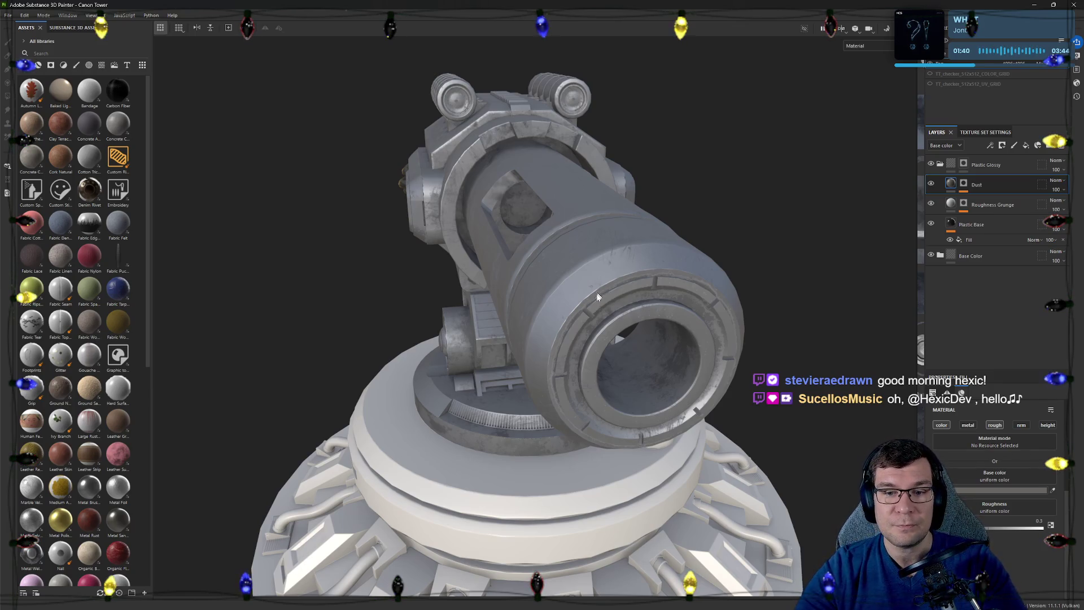
{"action": "mouse_move", "coordinate": [600, 292]}
{"action": "left_mouse_down", "text": "alt"}
{"action": "mouse_move", "coordinate": [520, 218]}
{"action": "mouse_move", "coordinate": [702, 266]}
{"action": "left_mouse_up", "text": "alt"}
{"action": "scroll", "coordinate": [747, 296], "scroll_direction": "up", "scroll_amount": 3}
{"action": "mouse_move", "coordinate": [747, 297]}
{"action": "left_mouse_down", "text": "alt"}
{"action": "mouse_move", "coordinate": [685, 333]}
{"action": "mouse_move", "coordinate": [648, 338]}
{"action": "mouse_move", "coordinate": [696, 327]}
{"action": "mouse_move", "coordinate": [646, 331]}
{"action": "left_mouse_up", "text": "alt"}
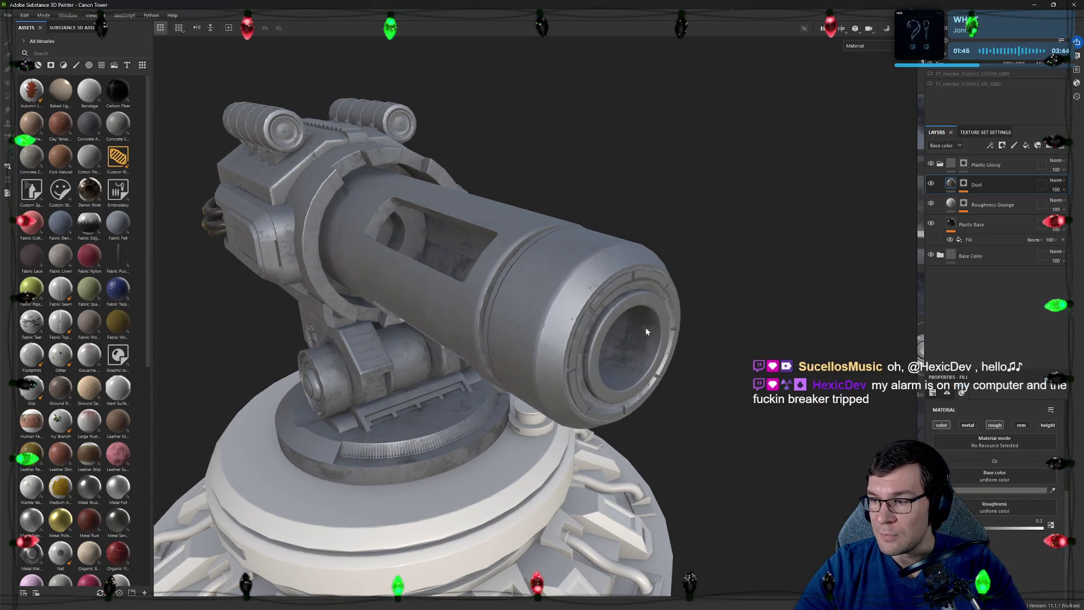
{"action": "mouse_move", "coordinate": [645, 331]}
{"action": "left_mouse_down", "text": "alt"}
{"action": "mouse_move", "coordinate": [730, 340]}
{"action": "mouse_move", "coordinate": [632, 341]}
{"action": "mouse_move", "coordinate": [733, 345]}
{"action": "mouse_move", "coordinate": [660, 342]}
{"action": "mouse_move", "coordinate": [725, 324]}
{"action": "mouse_move", "coordinate": [675, 315]}
{"action": "mouse_move", "coordinate": [805, 320]}
{"action": "mouse_move", "coordinate": [544, 298]}
{"action": "left_mouse_up", "text": "alt"}
{"action": "scroll", "coordinate": [660, 341], "scroll_direction": "up", "scroll_amount": 3}
{"action": "scroll", "coordinate": [660, 341], "scroll_direction": "down", "scroll_amount": 3}
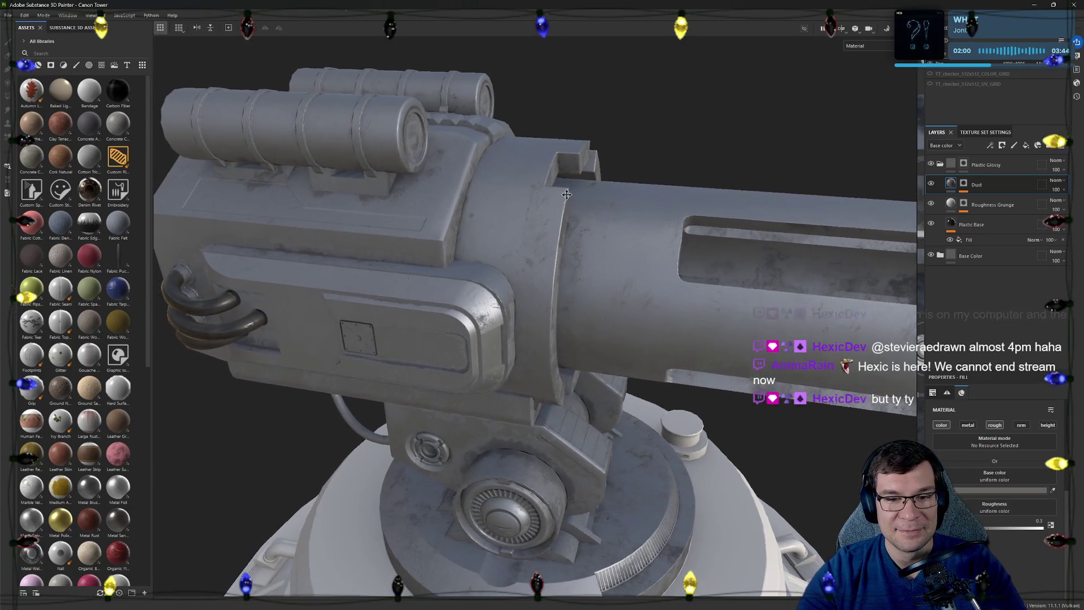
{"action": "scroll", "coordinate": [533, 187], "scroll_direction": "up", "scroll_amount": 3}
{"action": "left_click_drag", "start_coordinate": [533, 186], "coordinate": [637, 245], "text": "alt"}
{"action": "scroll", "coordinate": [712, 267], "scroll_direction": "down", "scroll_amount": 2}
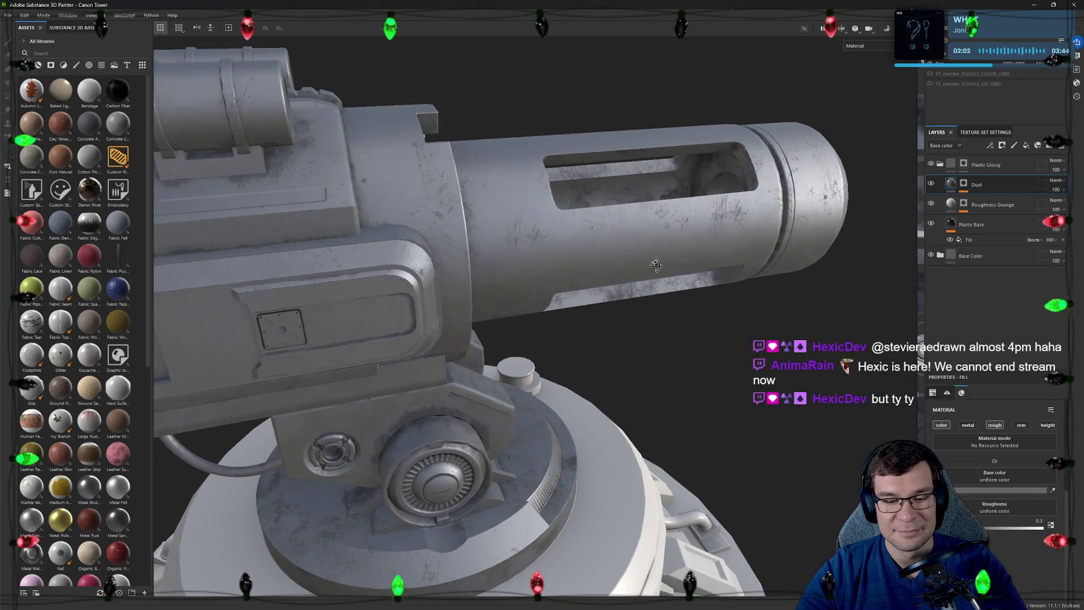
{"action": "scroll", "coordinate": [653, 264], "scroll_direction": "down", "scroll_amount": 2}
{"action": "scroll", "coordinate": [635, 280], "scroll_direction": "down", "scroll_amount": 2}
{"action": "scroll", "coordinate": [615, 295], "scroll_direction": "down", "scroll_amount": 1}
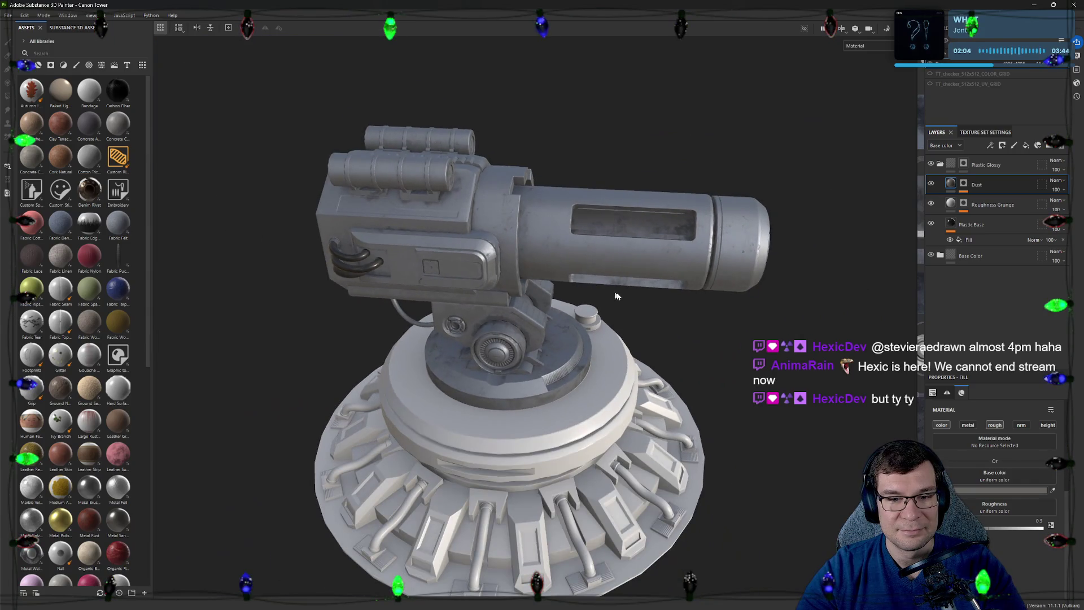
{"action": "left_click_drag", "start_coordinate": [616, 295], "coordinate": [675, 287], "text": "alt"}
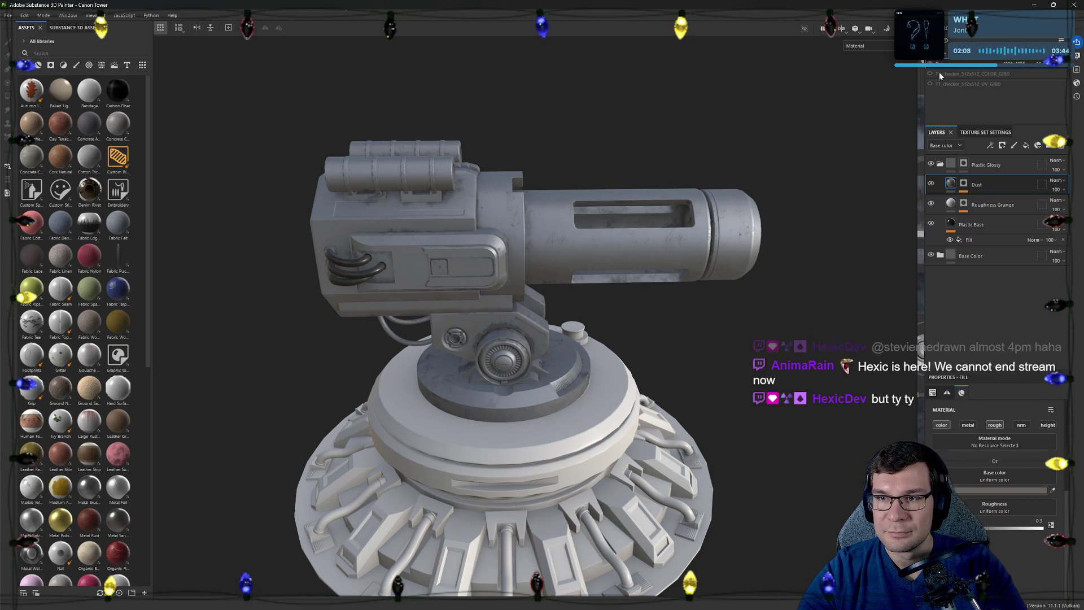
Paste the Base Color folder into the other texture set's stack and reorder it
{"action": "left_click", "coordinate": [940, 165]}
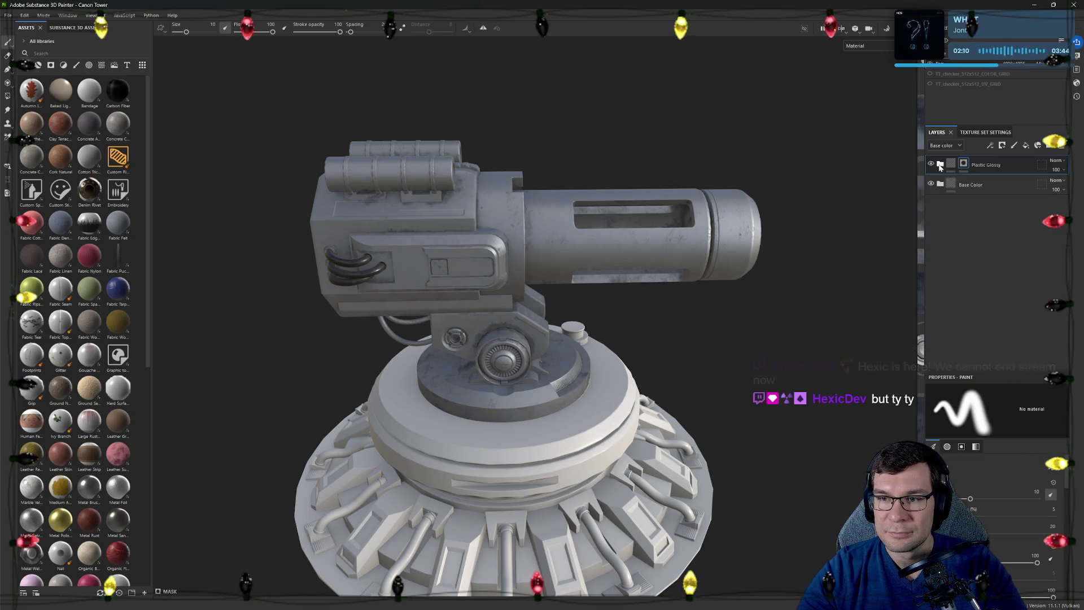
{"action": "left_click", "coordinate": [974, 187]}
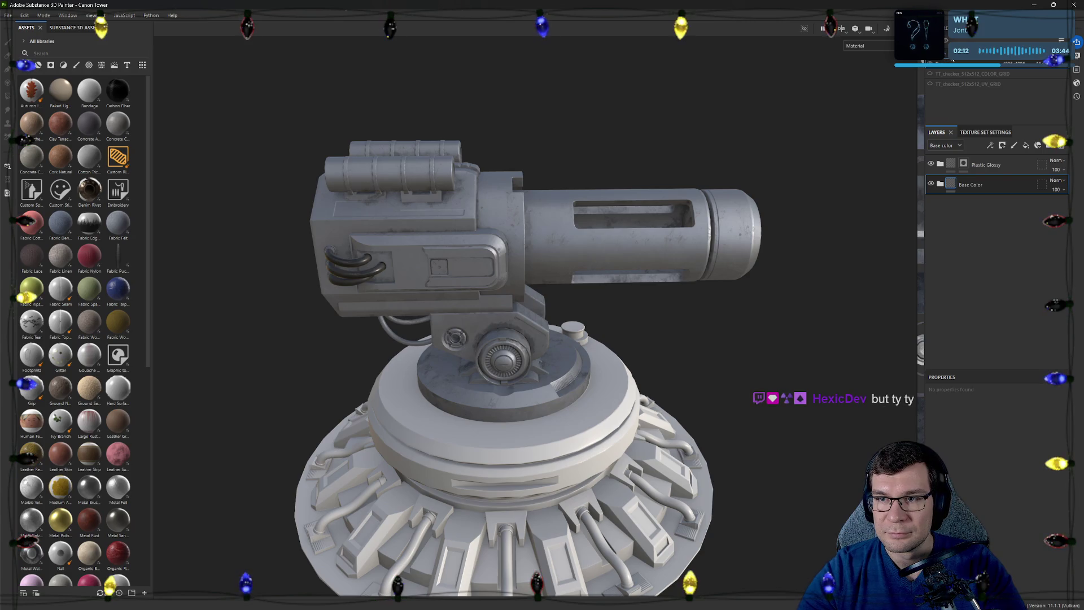
{"action": "left_click", "coordinate": [975, 64]}
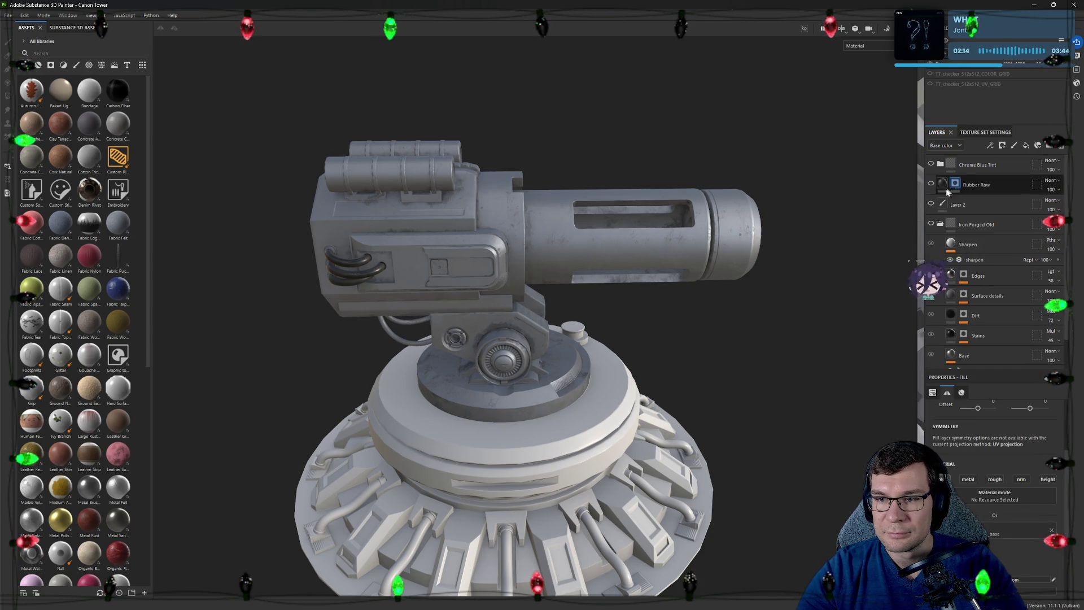
{"action": "key", "text": "ctrl+v"}
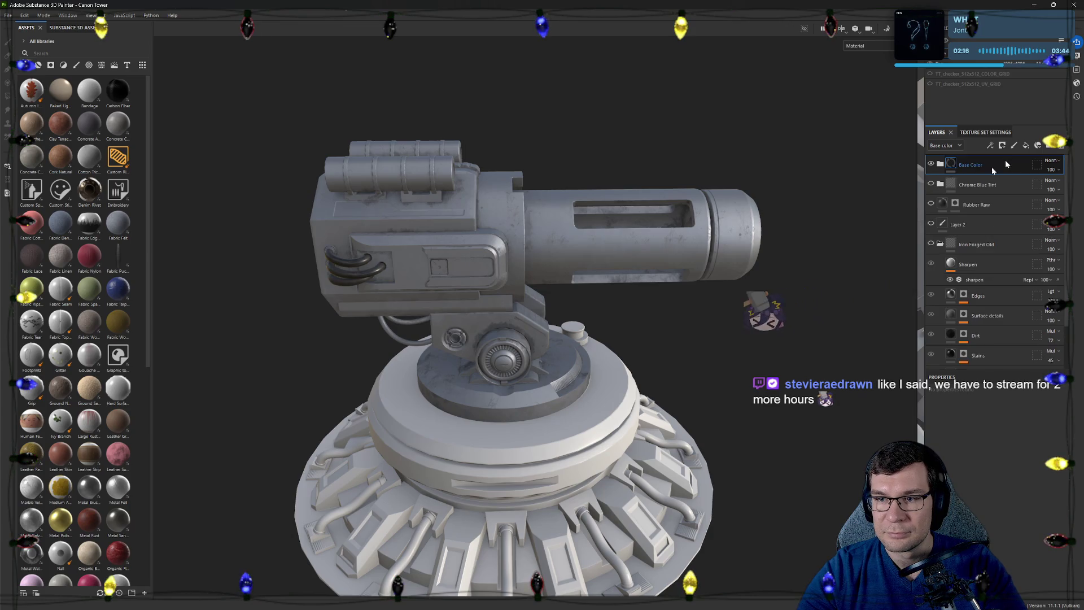
{"action": "left_click_drag", "start_coordinate": [1006, 163], "coordinate": [1002, 194]}
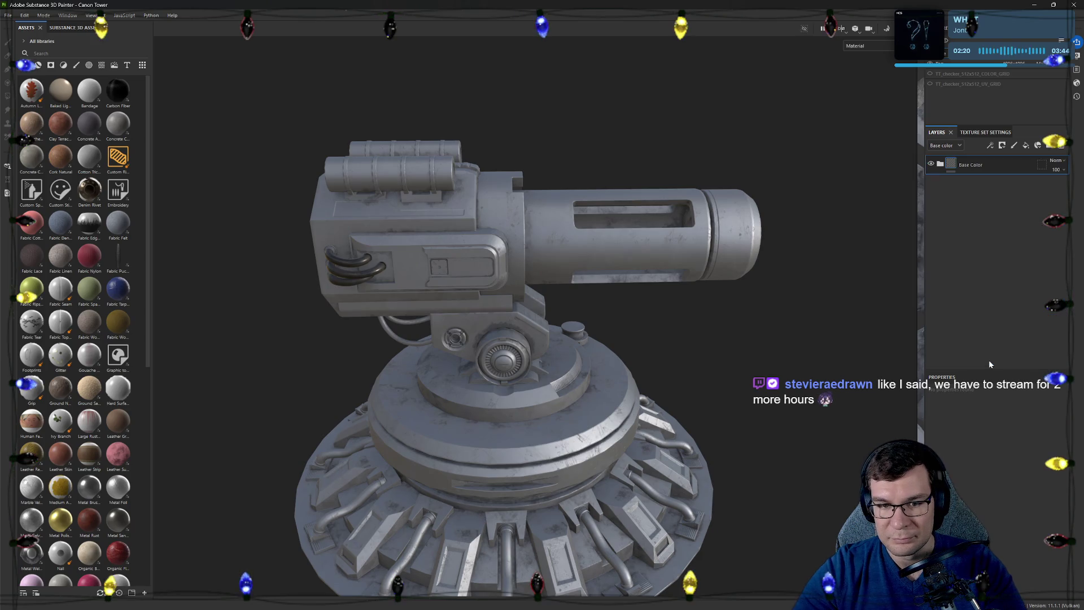
{"action": "left_click_drag", "start_coordinate": [542, 305], "coordinate": [578, 320], "text": "alt"}
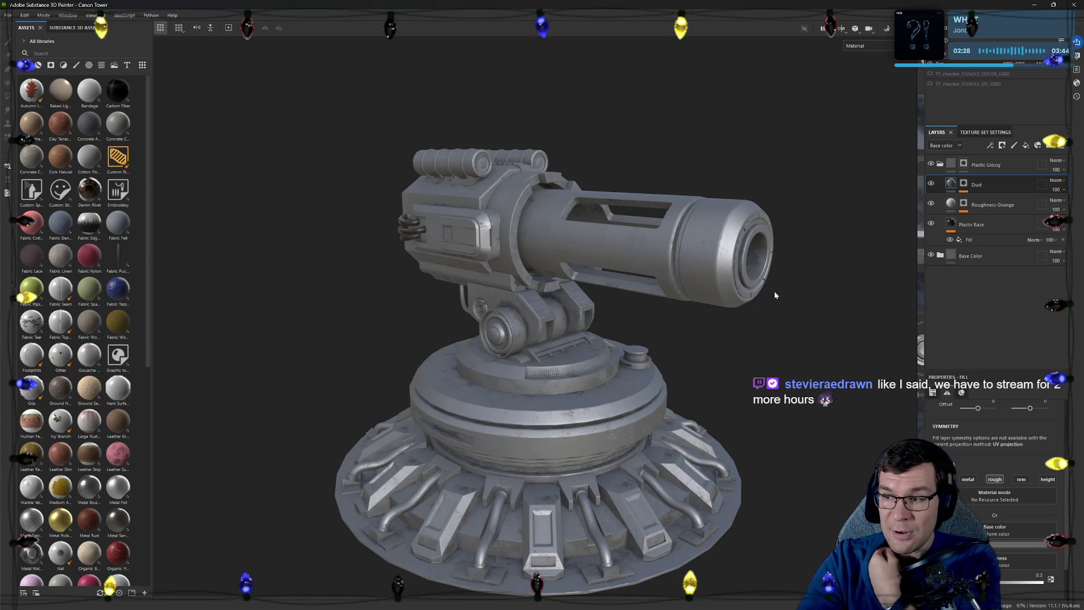
Frame the thin lower hoses and select the Plastic Glossy mask for painting
{"action": "mouse_move", "coordinate": [680, 315]}
{"action": "left_mouse_down", "text": "alt"}
{"action": "mouse_move", "coordinate": [668, 280]}
{"action": "mouse_move", "coordinate": [580, 243]}
{"action": "mouse_move", "coordinate": [755, 208]}
{"action": "mouse_move", "coordinate": [775, 227]}
{"action": "mouse_move", "coordinate": [636, 229]}
{"action": "left_mouse_up", "text": "alt"}
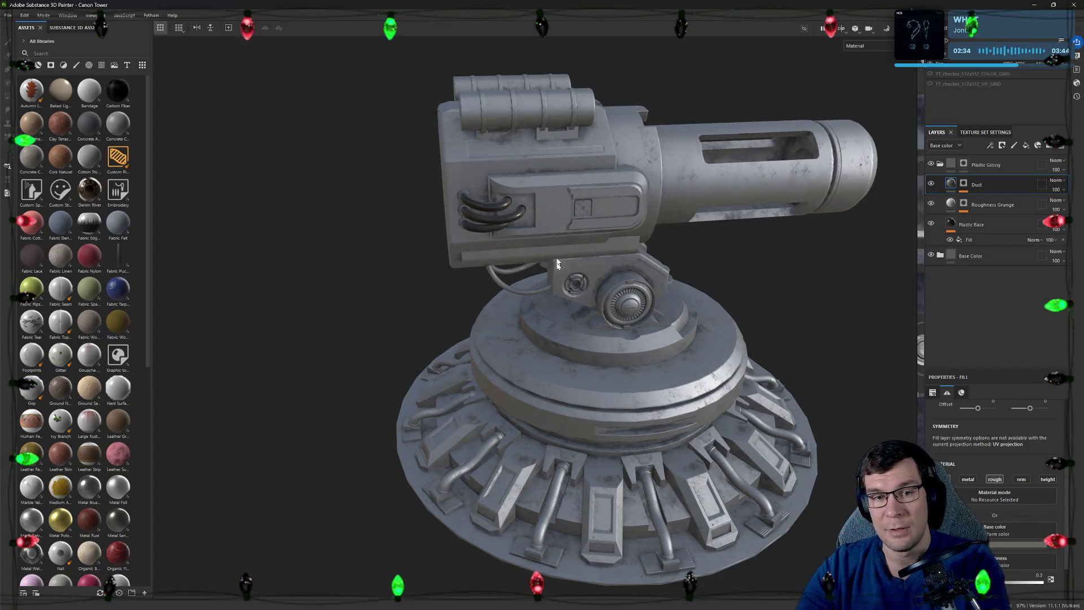
{"action": "mouse_move", "coordinate": [551, 203]}
{"action": "left_mouse_down", "text": "alt"}
{"action": "mouse_move", "coordinate": [669, 261]}
{"action": "mouse_move", "coordinate": [685, 429]}
{"action": "mouse_move", "coordinate": [593, 189]}
{"action": "mouse_move", "coordinate": [480, 198]}
{"action": "mouse_move", "coordinate": [616, 379]}
{"action": "mouse_move", "coordinate": [713, 303]}
{"action": "left_mouse_up", "text": "alt"}
{"action": "scroll", "coordinate": [668, 262], "scroll_direction": "up", "scroll_amount": 2}
{"action": "scroll", "coordinate": [678, 339], "scroll_direction": "up", "scroll_amount": 2}
{"action": "scroll", "coordinate": [684, 429], "scroll_direction": "up", "scroll_amount": 2}
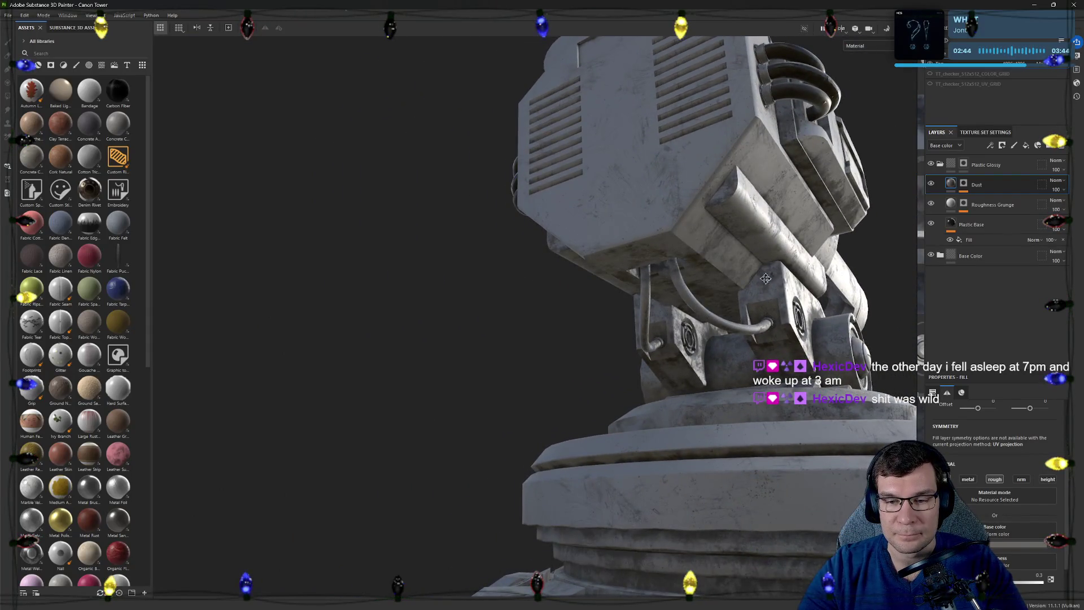
{"action": "left_click_drag", "start_coordinate": [770, 283], "coordinate": [584, 275], "text": "alt"}
{"action": "scroll", "coordinate": [607, 271], "scroll_direction": "up", "scroll_amount": 3}
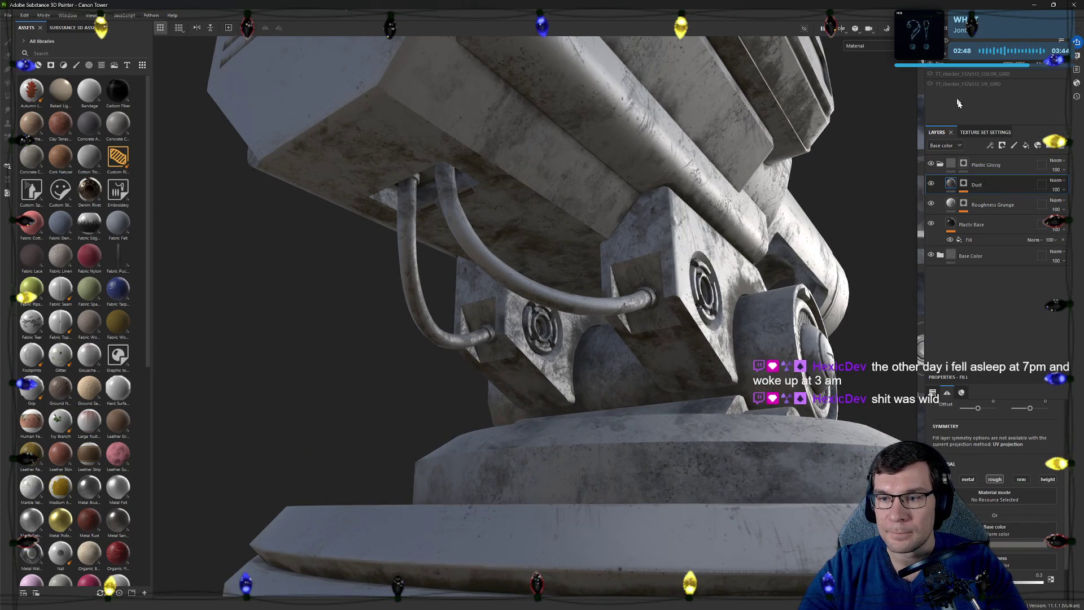
{"action": "left_click", "coordinate": [963, 163]}
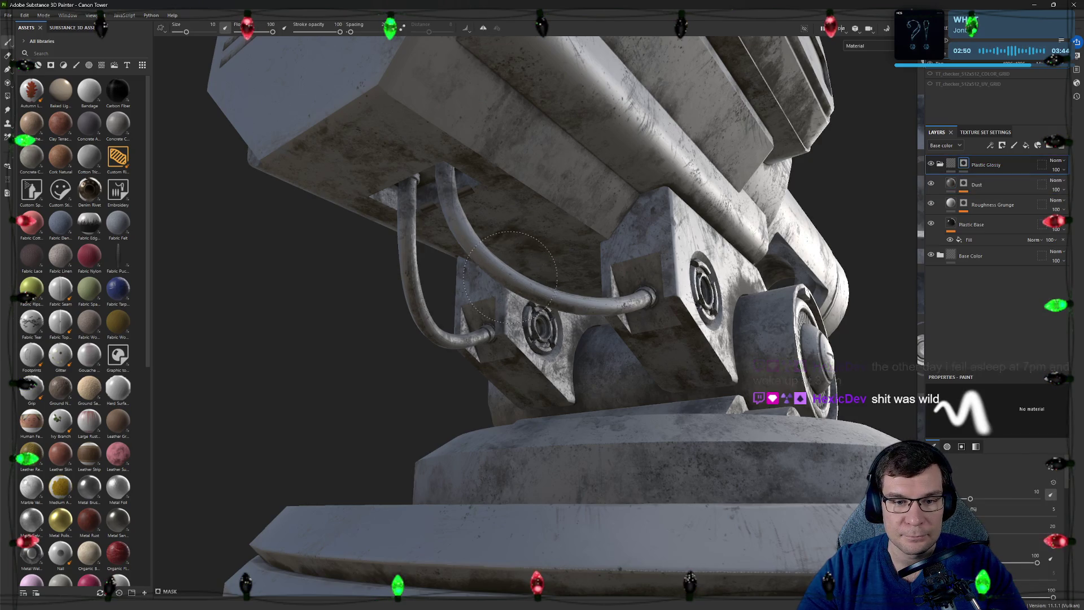
Pan across the flat UV texture layout's islands, then return to 3D
{"action": "left_click_drag", "start_coordinate": [524, 284], "coordinate": [637, 292], "text": "alt"}
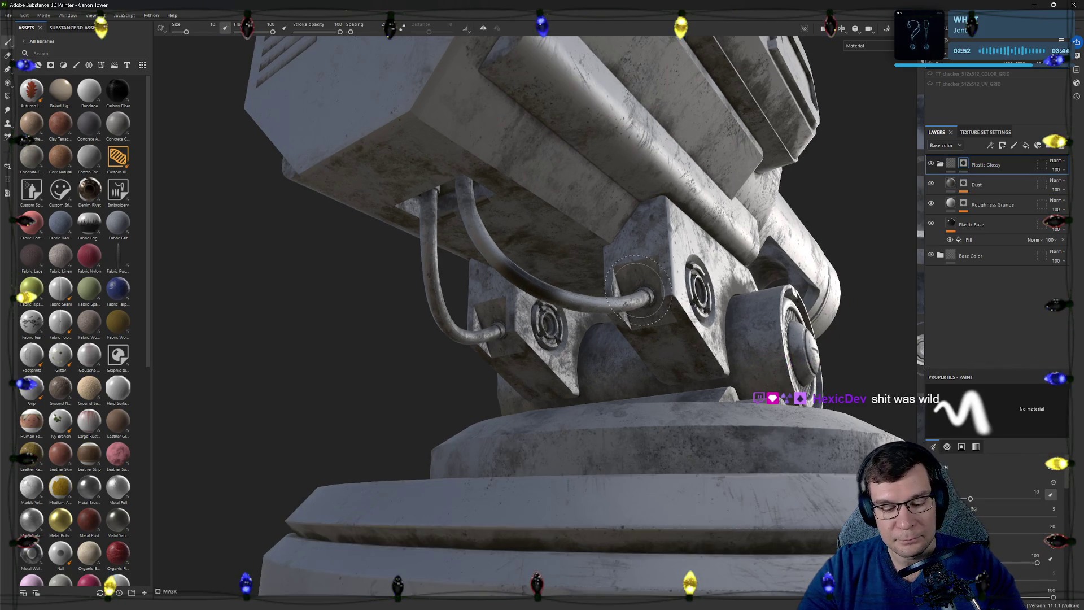
{"action": "key", "text": "F2"}
{"action": "scroll", "coordinate": [600, 327], "scroll_direction": "down", "scroll_amount": 3}
{"action": "scroll", "coordinate": [599, 327], "scroll_direction": "down", "scroll_amount": 2}
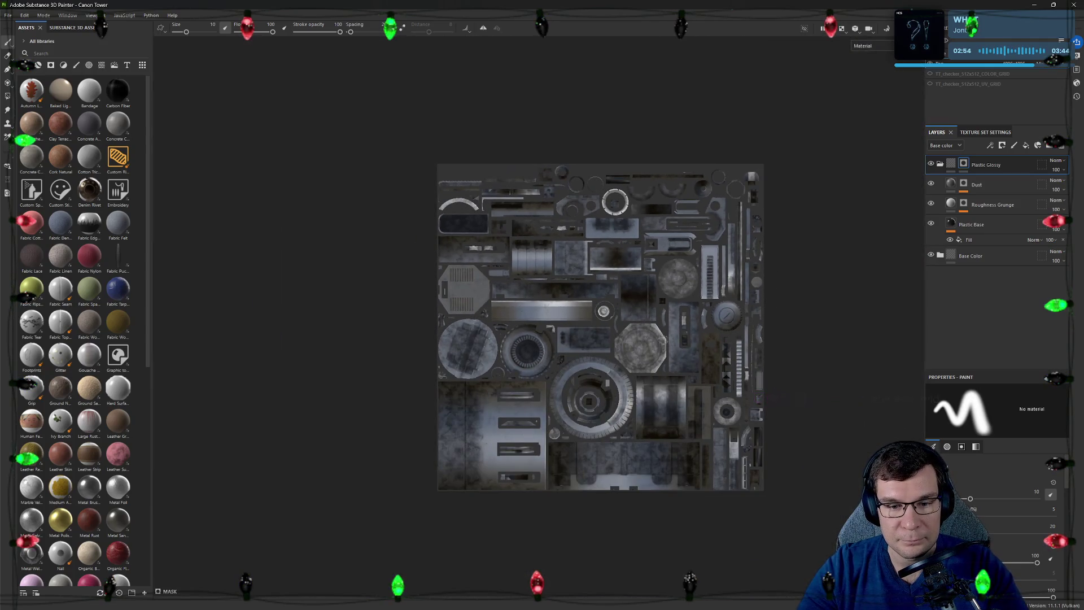
{"action": "middle_click_drag", "start_coordinate": [661, 340], "coordinate": [482, 275]}
{"action": "scroll", "coordinate": [566, 388], "scroll_direction": "up", "scroll_amount": 2}
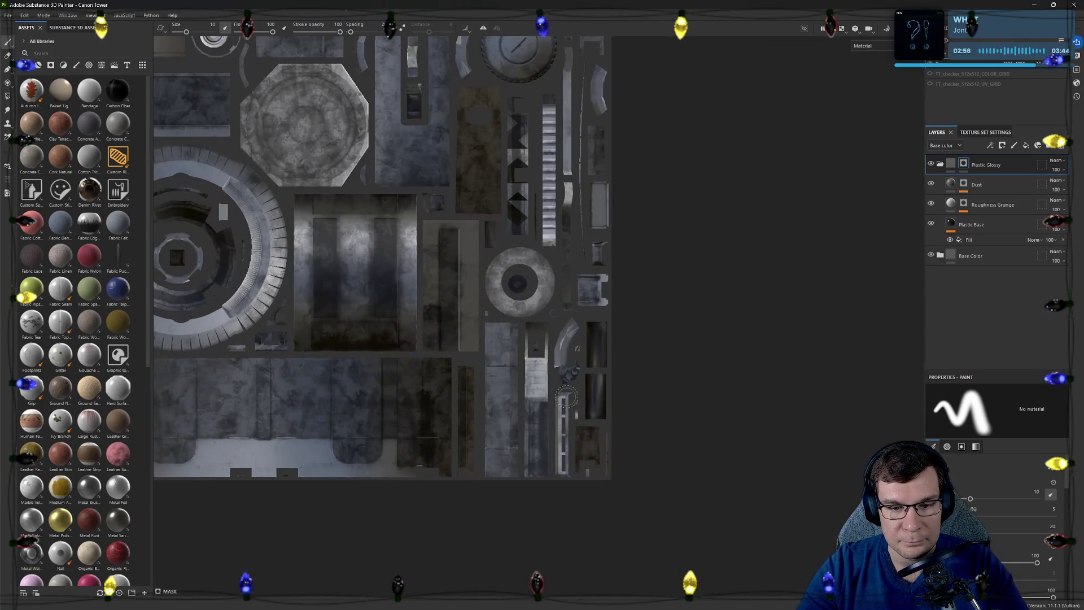
{"action": "scroll", "coordinate": [565, 388], "scroll_direction": "up", "scroll_amount": 2}
{"action": "scroll", "coordinate": [566, 383], "scroll_direction": "down", "scroll_amount": 3}
{"action": "scroll", "coordinate": [678, 390], "scroll_direction": "up", "scroll_amount": 2}
{"action": "scroll", "coordinate": [677, 390], "scroll_direction": "up", "scroll_amount": 1}
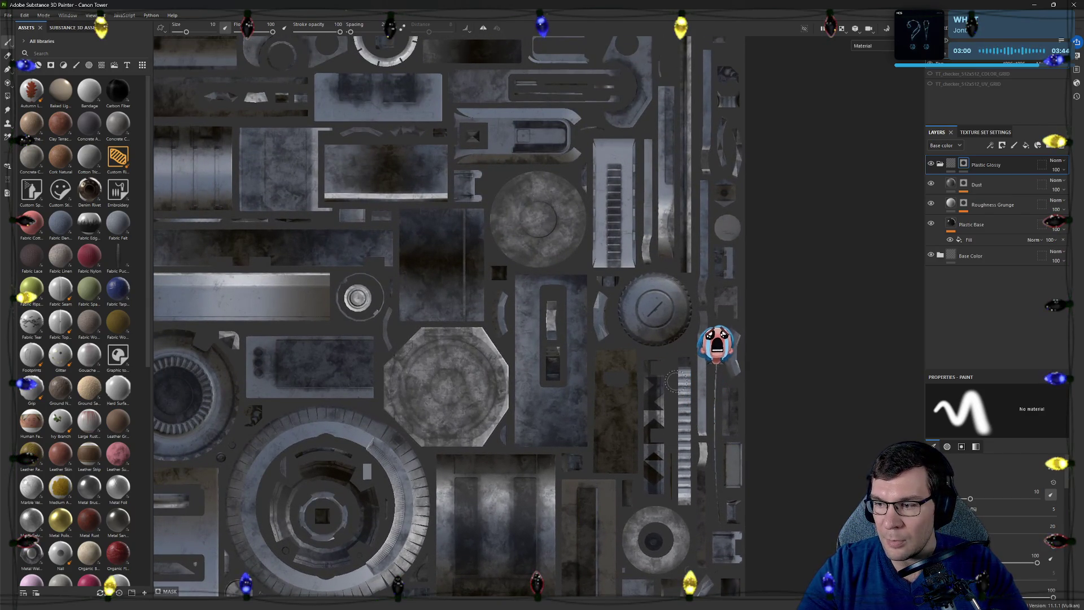
{"action": "middle_click_drag", "start_coordinate": [711, 410], "coordinate": [740, 521]}
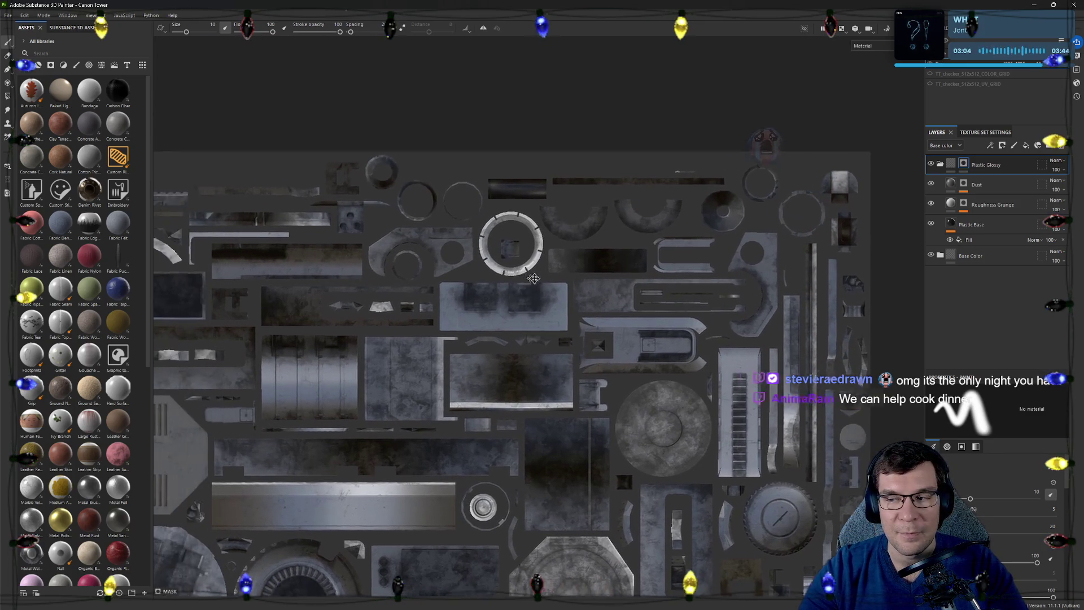
{"action": "middle_click_drag", "start_coordinate": [488, 341], "coordinate": [584, 322]}
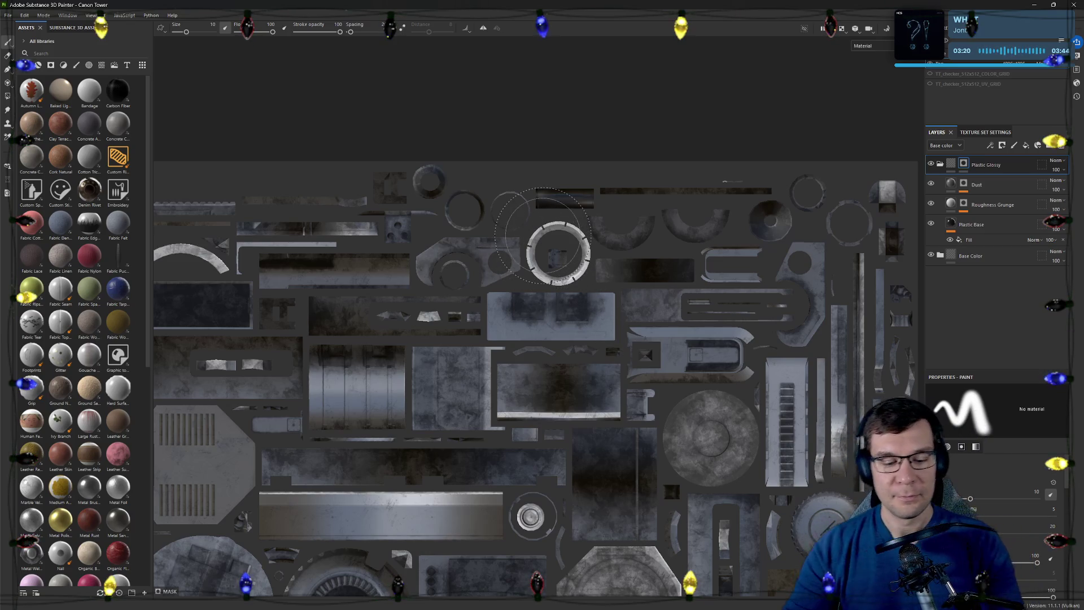
{"action": "key", "text": "F2"}
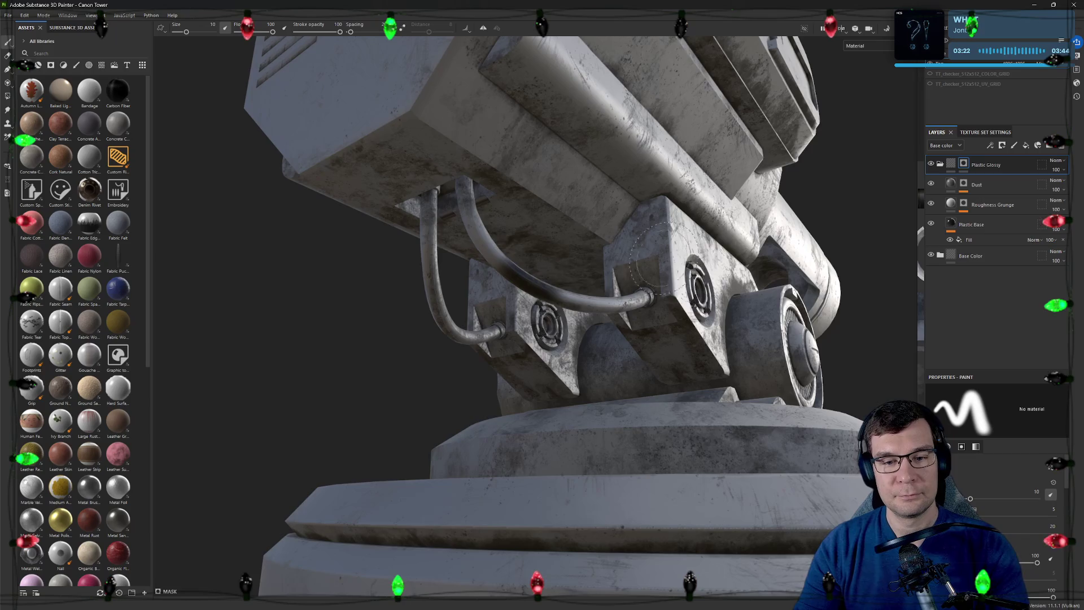
Inspect the turret's pipes from both sides and show 3D and UV views split
{"action": "left_click_drag", "start_coordinate": [606, 305], "coordinate": [800, 281], "text": "alt"}
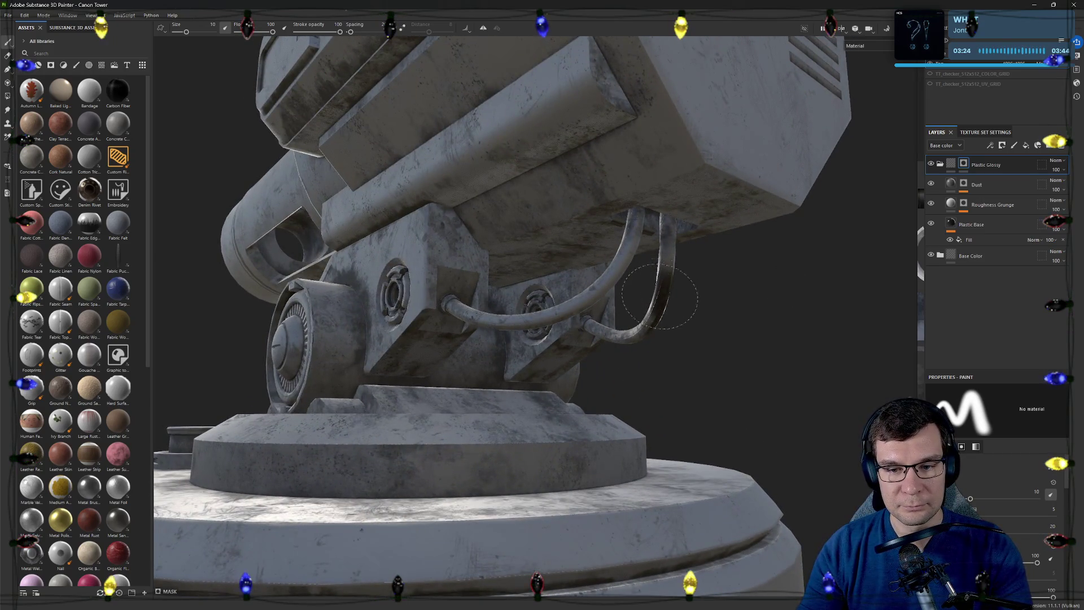
{"action": "left_click_drag", "start_coordinate": [739, 296], "coordinate": [458, 317], "text": "alt"}
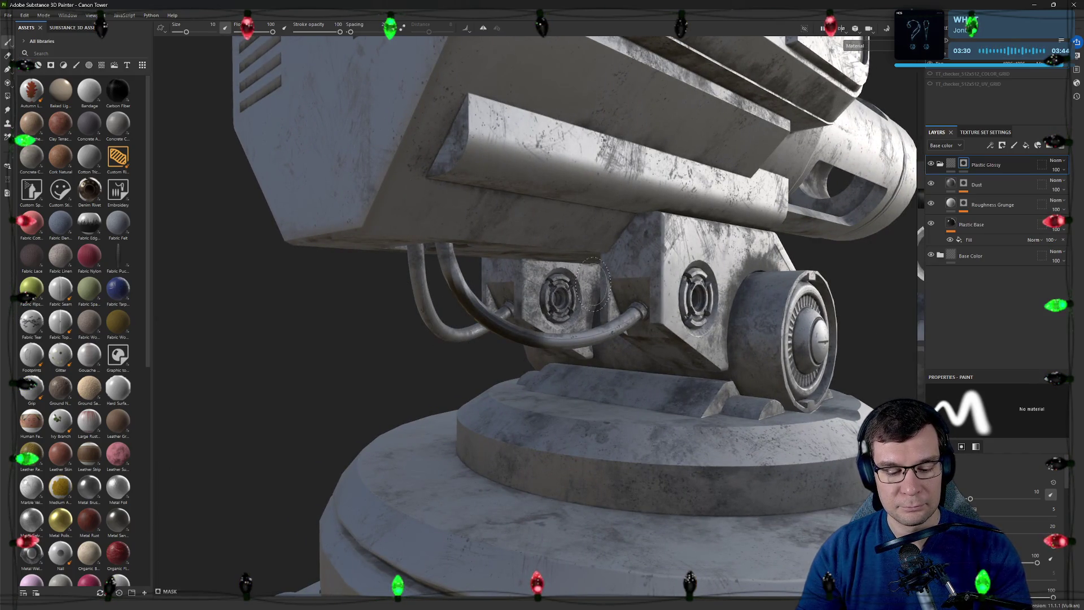
{"action": "key", "text": "F2"}
{"action": "scroll", "coordinate": [608, 291], "scroll_direction": "down", "scroll_amount": 3}
{"action": "scroll", "coordinate": [705, 230], "scroll_direction": "up", "scroll_amount": 2}
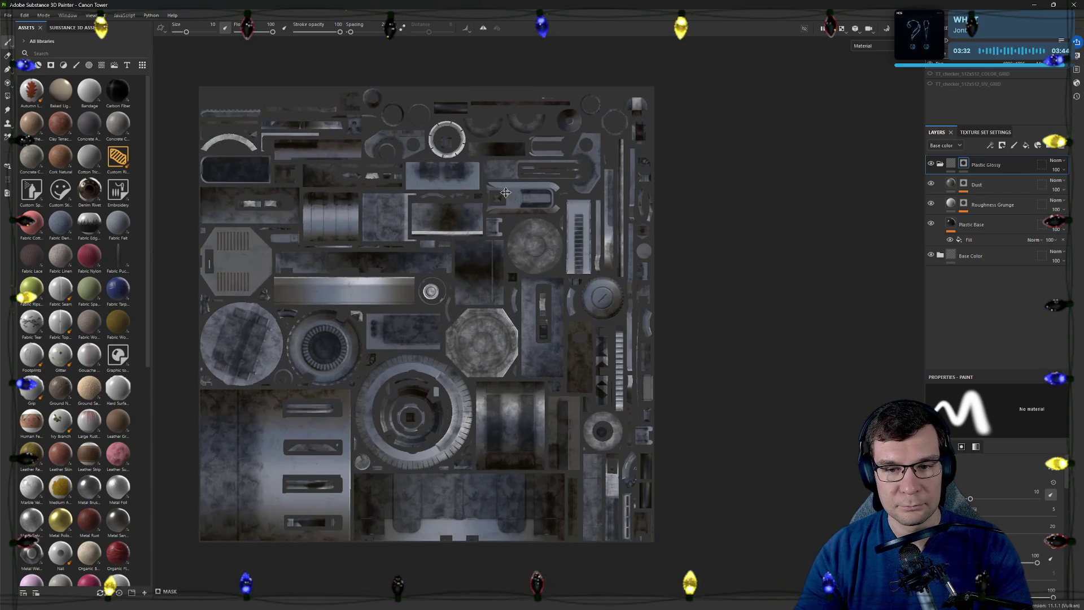
{"action": "scroll", "coordinate": [705, 231], "scroll_direction": "up", "scroll_amount": 2}
{"action": "scroll", "coordinate": [705, 231], "scroll_direction": "up", "scroll_amount": 3}
{"action": "scroll", "coordinate": [668, 327], "scroll_direction": "down", "scroll_amount": 3}
{"action": "scroll", "coordinate": [672, 344], "scroll_direction": "down", "scroll_amount": 2}
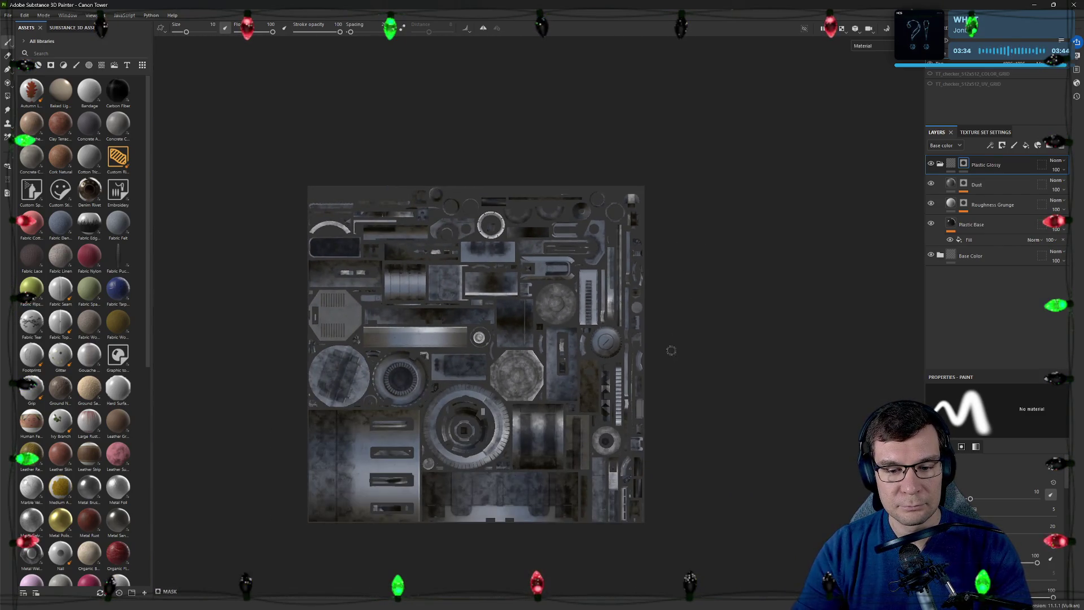
{"action": "key", "text": "F2"}
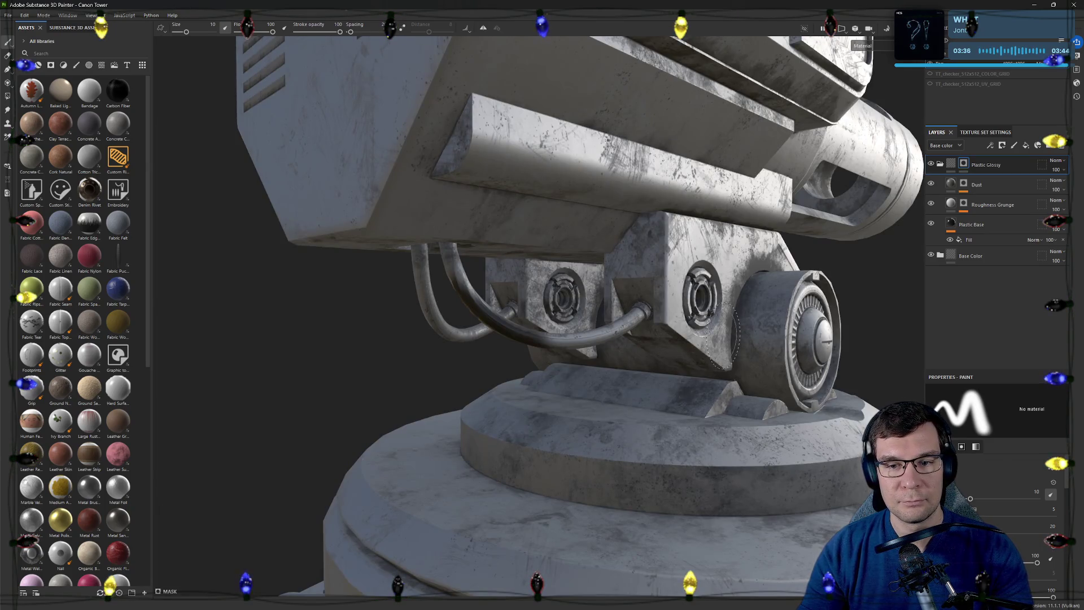
{"action": "left_click_drag", "start_coordinate": [733, 343], "coordinate": [738, 326], "text": "alt"}
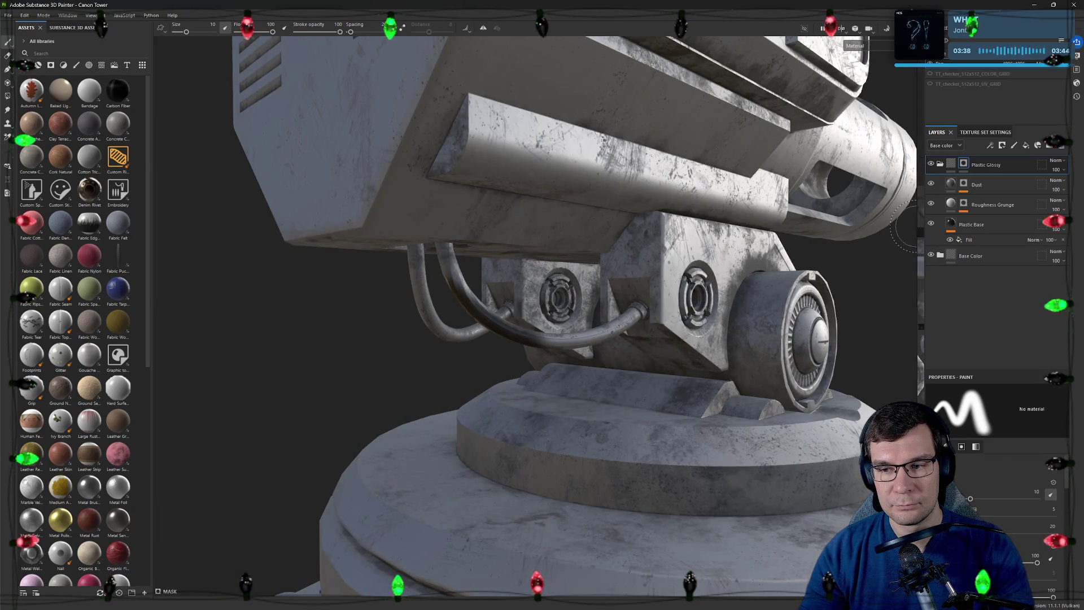
{"action": "key", "text": "F1"}
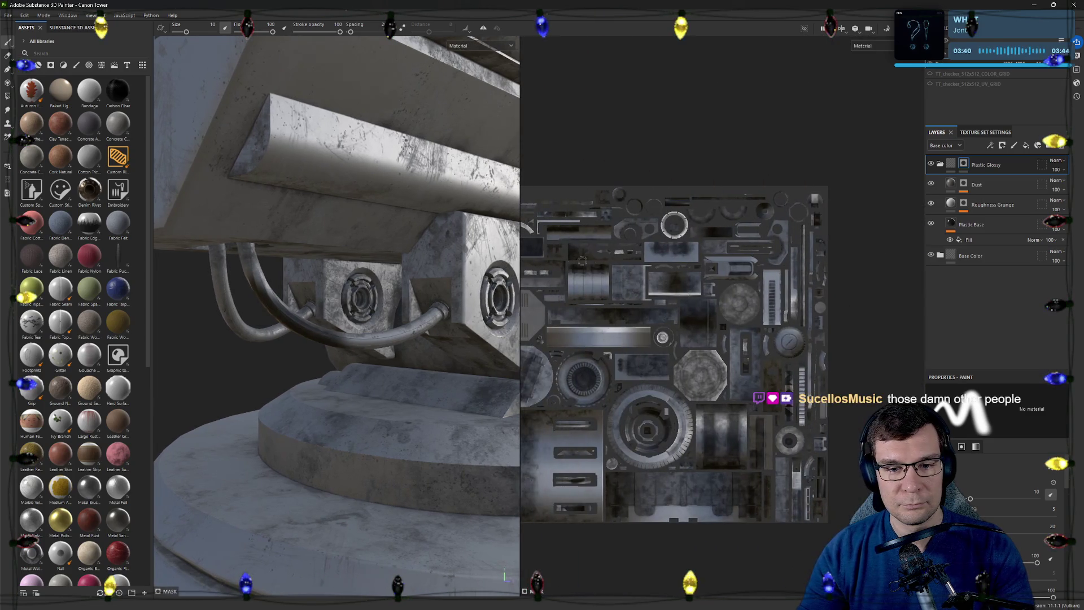
Polygon-fill the long upper and lower pipe strips in the UV layout
{"action": "middle_click_drag", "start_coordinate": [618, 252], "coordinate": [719, 282]}
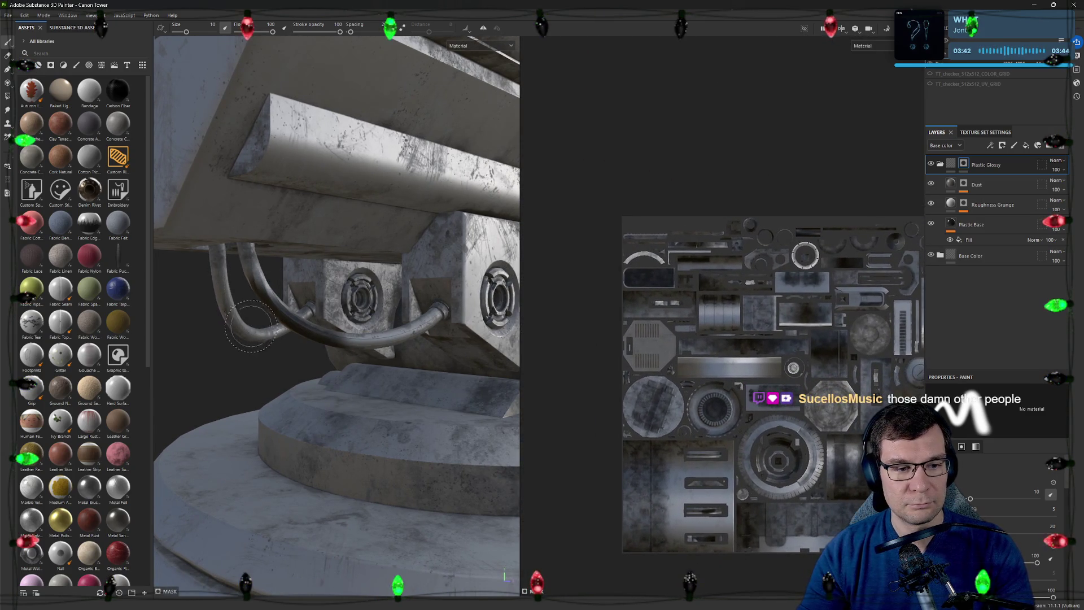
{"action": "scroll", "coordinate": [592, 414], "scroll_direction": "up", "scroll_amount": 3}
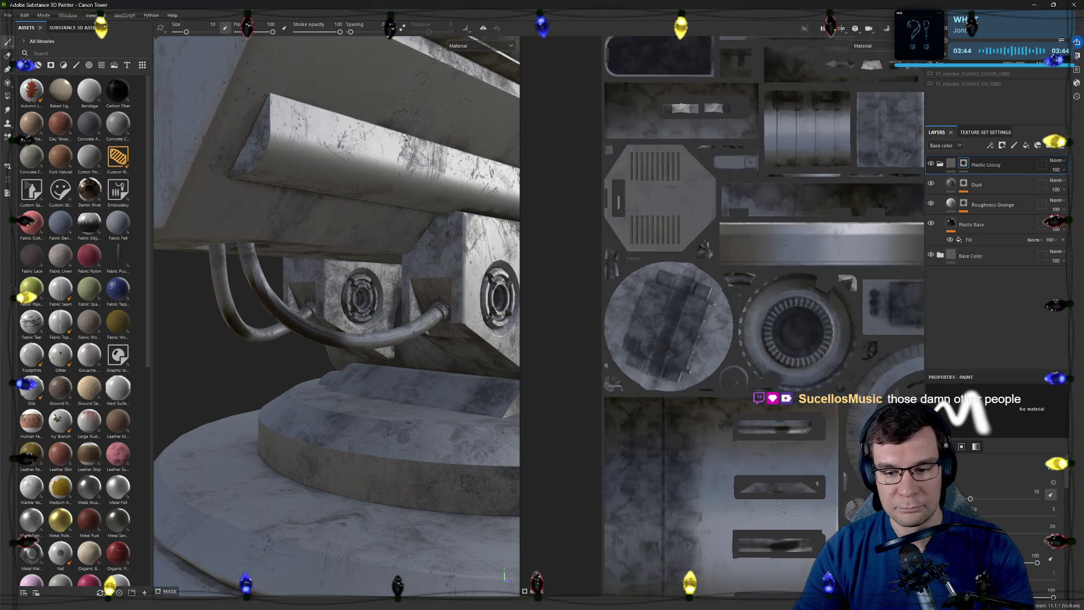
{"action": "scroll", "coordinate": [644, 364], "scroll_direction": "up", "scroll_amount": 3}
{"action": "scroll", "coordinate": [688, 318], "scroll_direction": "up", "scroll_amount": 3}
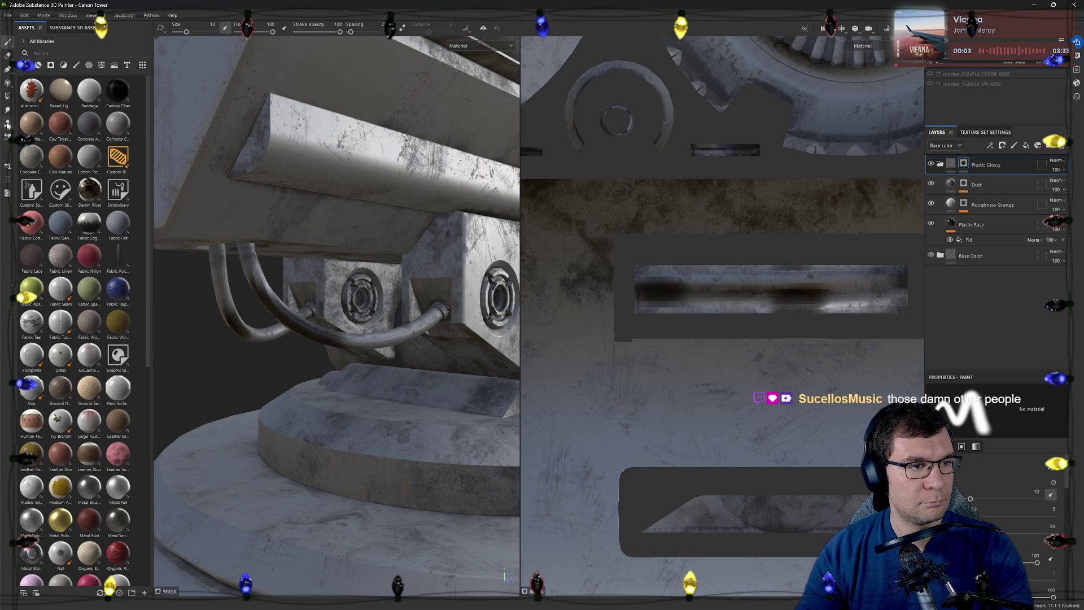
{"action": "left_click", "coordinate": [7, 98]}
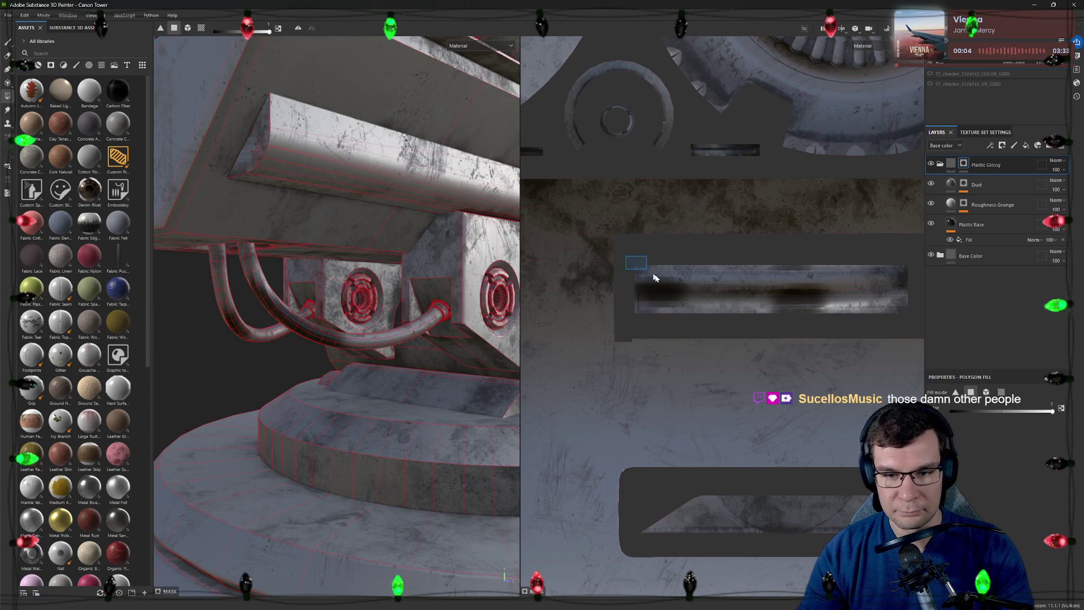
{"action": "left_click_drag", "start_coordinate": [645, 271], "coordinate": [912, 321]}
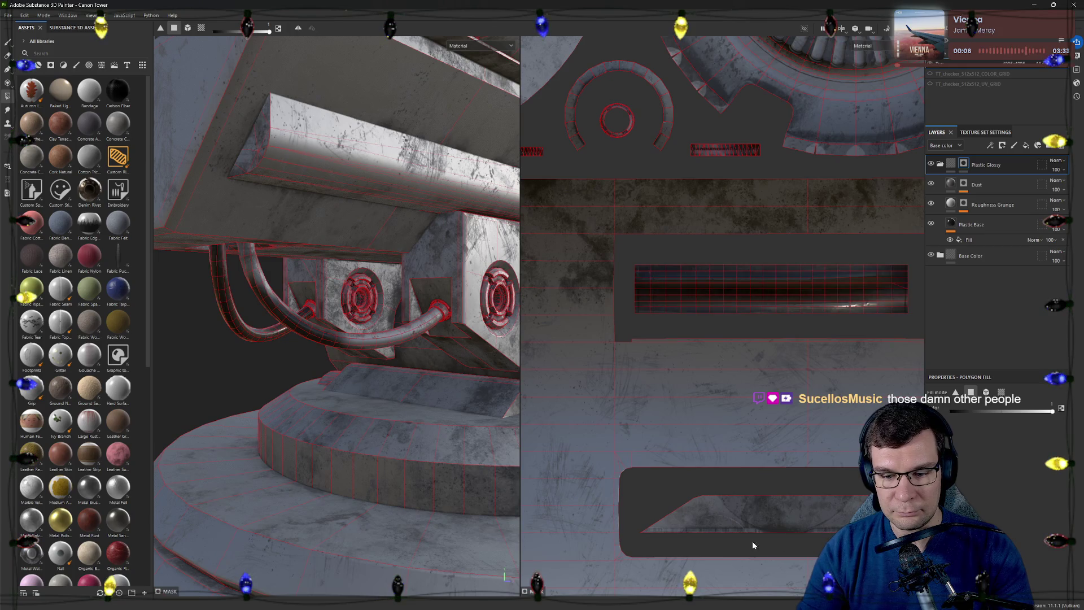
{"action": "middle_click_drag", "start_coordinate": [756, 548], "coordinate": [671, 317]}
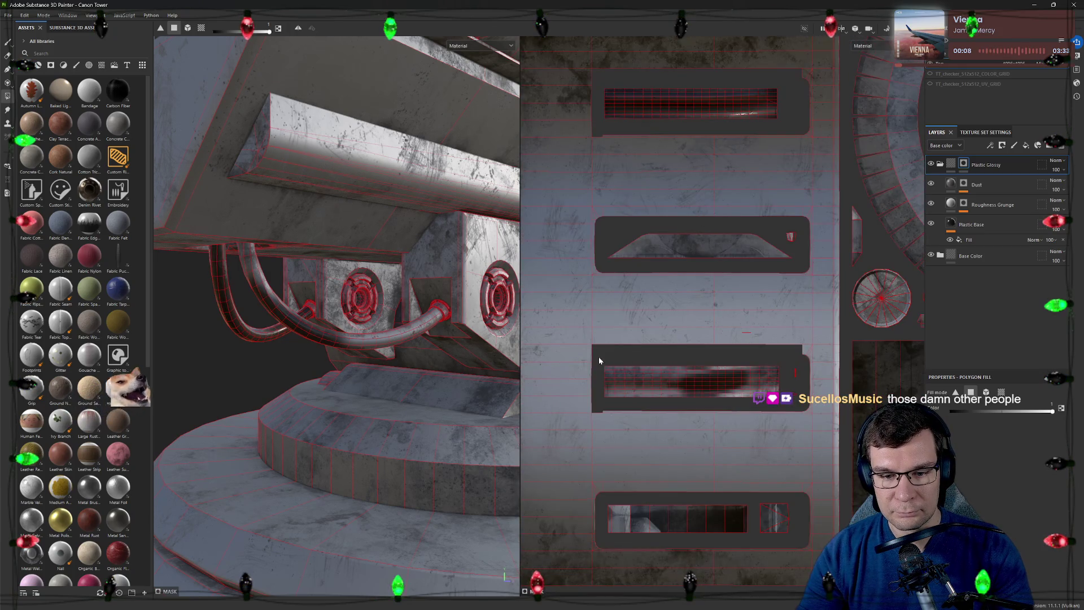
{"action": "left_click_drag", "start_coordinate": [598, 359], "coordinate": [723, 380]}
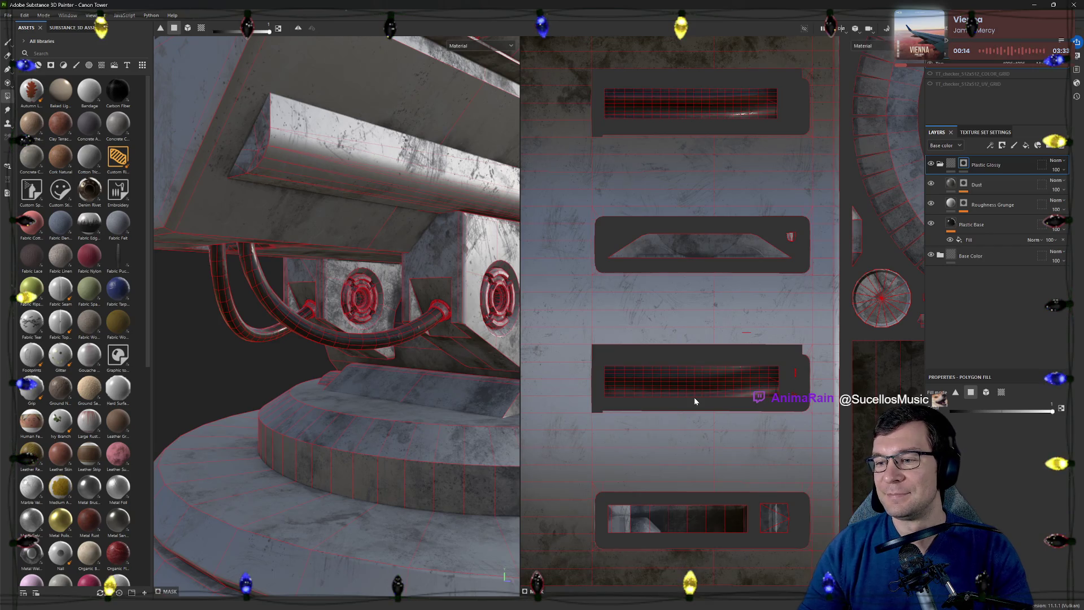
Check the filled pipes on the turret and switch back to the paint brush
{"action": "mouse_move", "coordinate": [323, 225]}
{"action": "left_mouse_down", "text": "alt"}
{"action": "mouse_move", "coordinate": [391, 222]}
{"action": "mouse_move", "coordinate": [399, 203]}
{"action": "mouse_move", "coordinate": [381, 273]}
{"action": "mouse_move", "coordinate": [409, 271]}
{"action": "mouse_move", "coordinate": [401, 259]}
{"action": "mouse_move", "coordinate": [523, 272]}
{"action": "mouse_move", "coordinate": [304, 305]}
{"action": "mouse_move", "coordinate": [145, 65]}
{"action": "left_mouse_up", "text": "alt"}
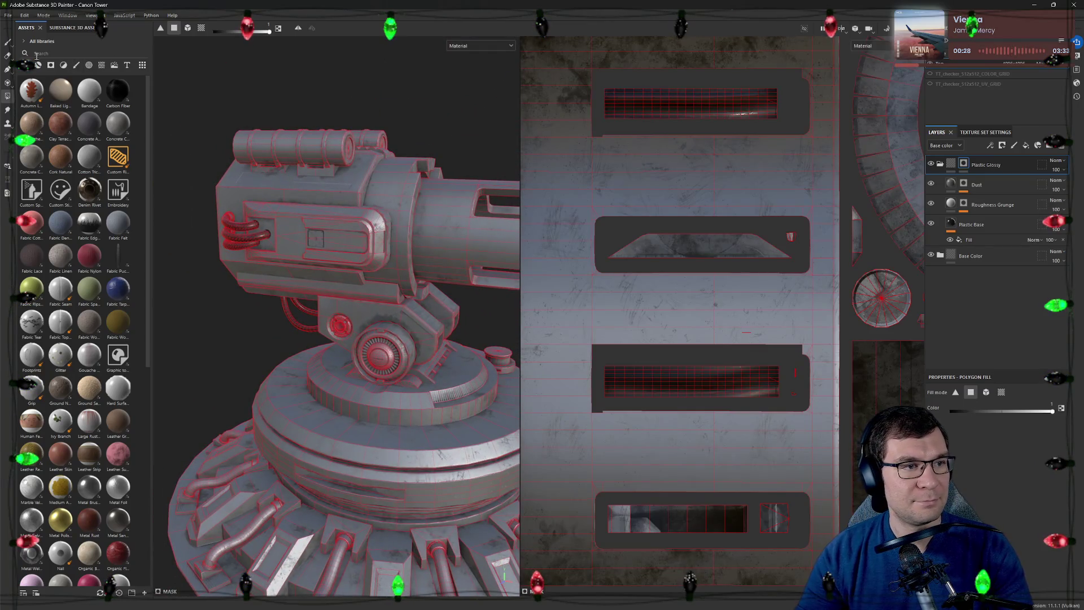
{"action": "left_click", "coordinate": [7, 42]}
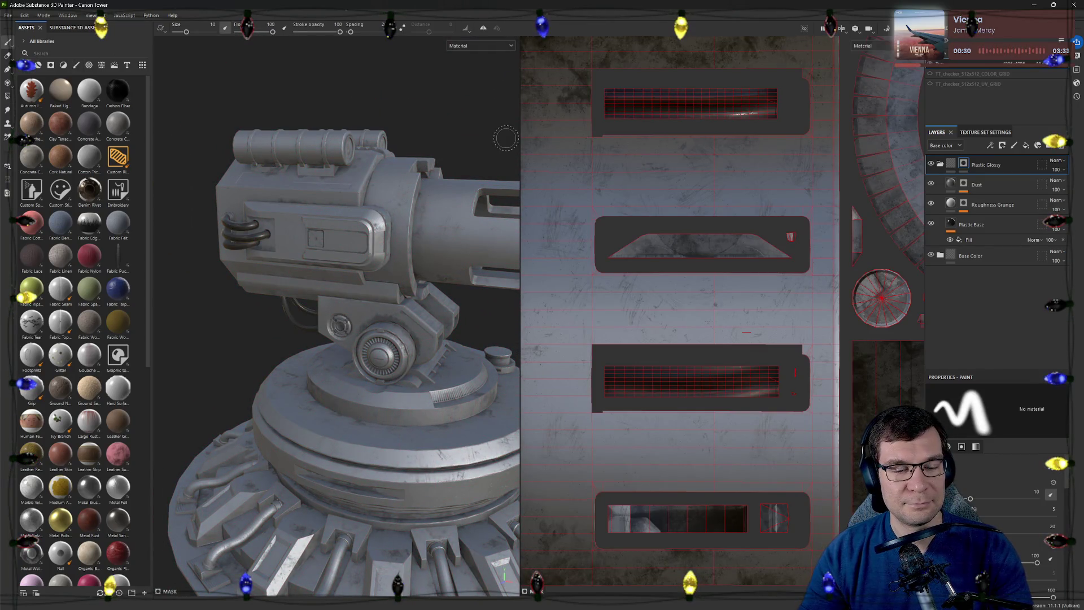
Orbit the 3D-only turret from low rear to high side-on angles to review the texturing
{"action": "key", "text": "F2"}
{"action": "mouse_move", "coordinate": [694, 261]}
{"action": "left_mouse_down", "text": "alt"}
{"action": "mouse_move", "coordinate": [873, 196]}
{"action": "mouse_move", "coordinate": [650, 336]}
{"action": "mouse_move", "coordinate": [627, 339]}
{"action": "left_mouse_up", "text": "alt"}
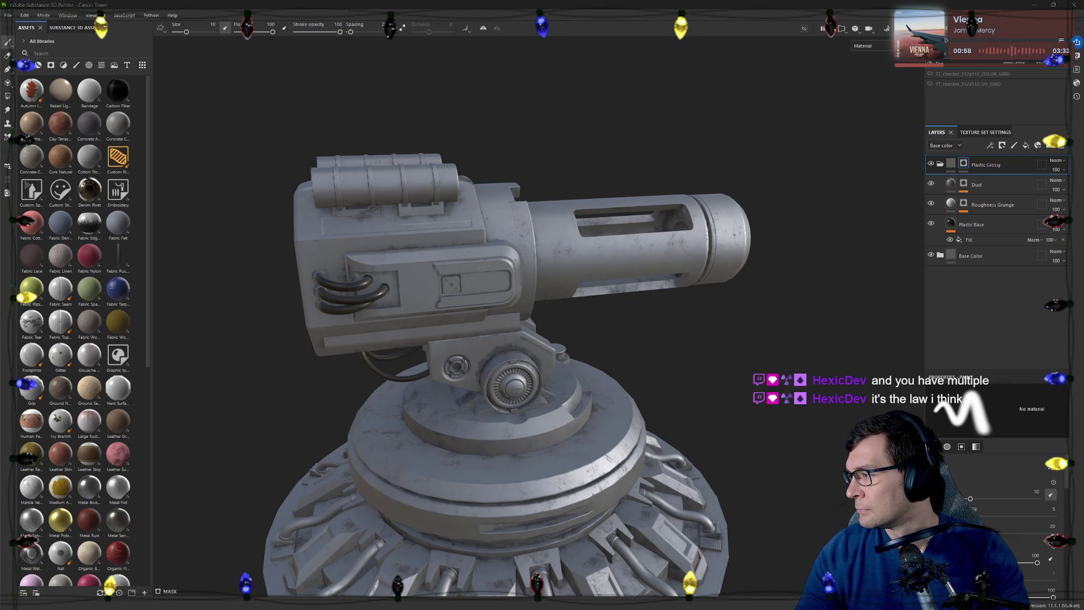
{"action": "left_click_drag", "start_coordinate": [644, 187], "coordinate": [606, 169], "text": "alt"}
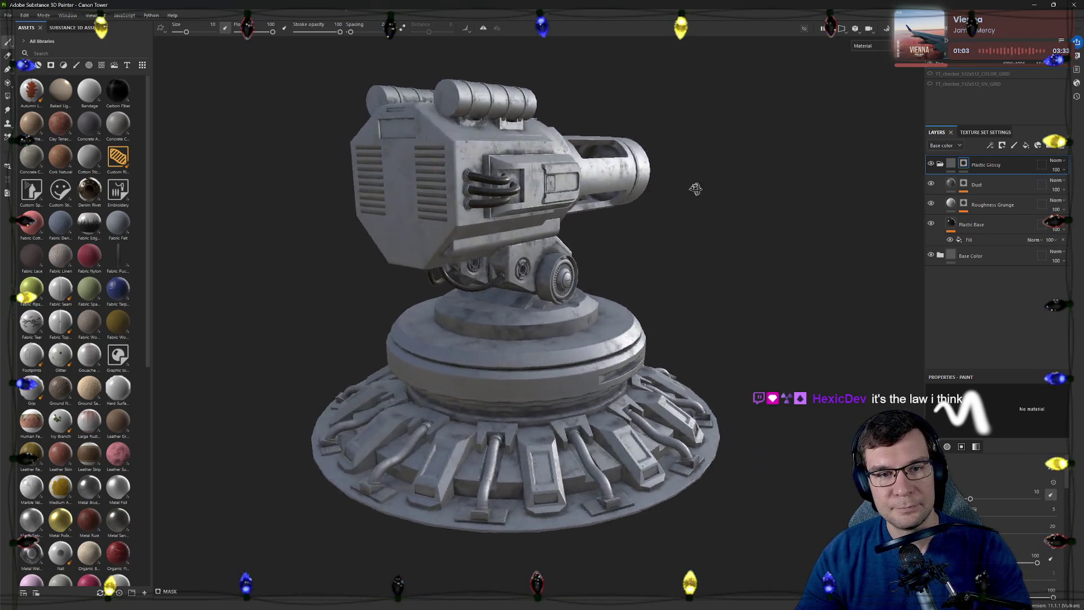
{"action": "left_click_drag", "start_coordinate": [607, 168], "coordinate": [490, 317], "text": "alt"}
{"action": "scroll", "coordinate": [566, 274], "scroll_direction": "up", "scroll_amount": 3}
{"action": "scroll", "coordinate": [565, 272], "scroll_direction": "down", "scroll_amount": 3}
{"action": "mouse_move", "coordinate": [565, 273]}
{"action": "left_mouse_down", "text": "alt"}
{"action": "mouse_move", "coordinate": [625, 227]}
{"action": "mouse_move", "coordinate": [670, 322]}
{"action": "mouse_move", "coordinate": [617, 238]}
{"action": "mouse_move", "coordinate": [347, 248]}
{"action": "mouse_move", "coordinate": [659, 250]}
{"action": "left_mouse_up", "text": "alt"}
{"action": "mouse_move", "coordinate": [570, 230]}
{"action": "left_mouse_down", "text": "alt"}
{"action": "mouse_move", "coordinate": [600, 310]}
{"action": "mouse_move", "coordinate": [627, 300]}
{"action": "left_mouse_up", "text": "alt"}
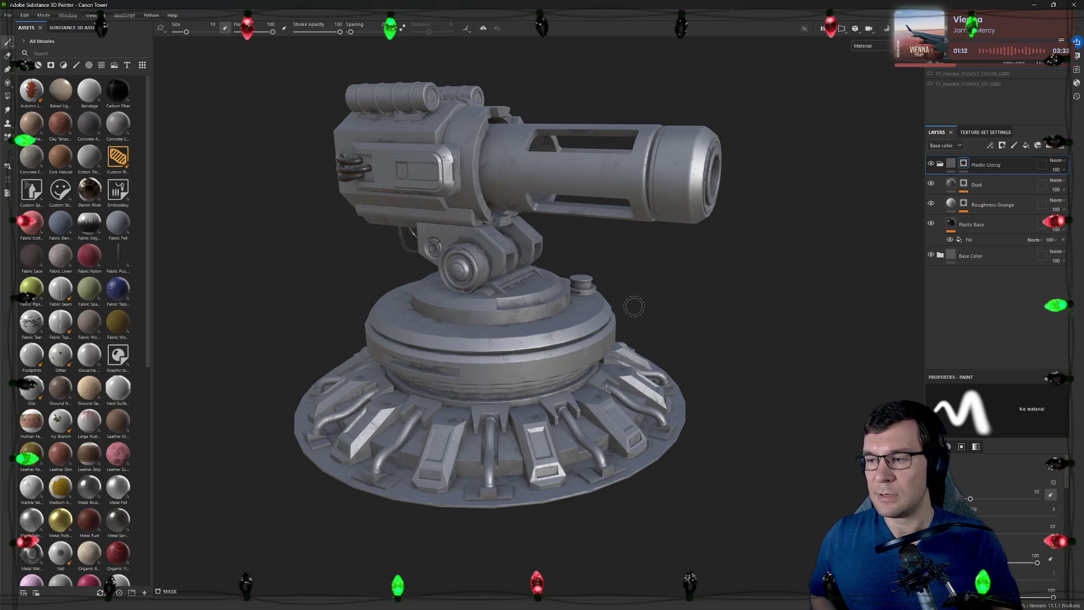